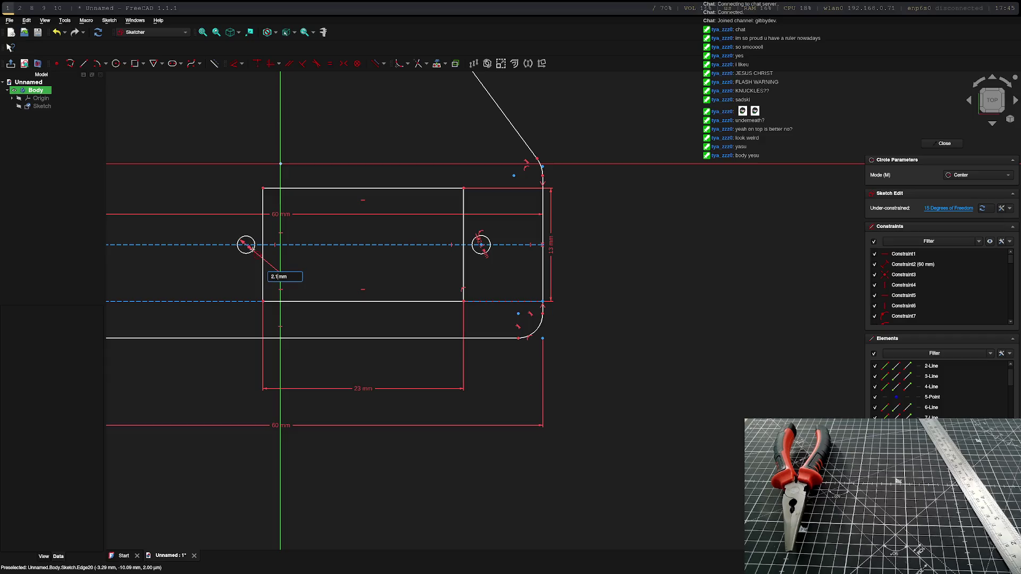
# Step: Place the 2.1 mm circle on the centre line, exit the Circle tool and pan to the outline's top
pyautogui.press('Return')
pyautogui.scroll(-5, 549, 207)
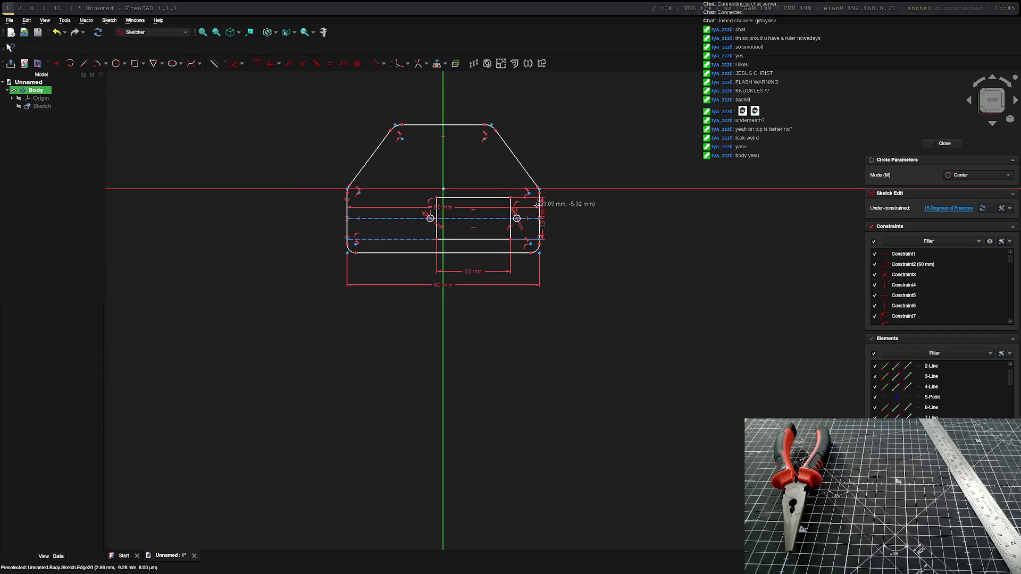
pyautogui.scroll(5, 550, 207)
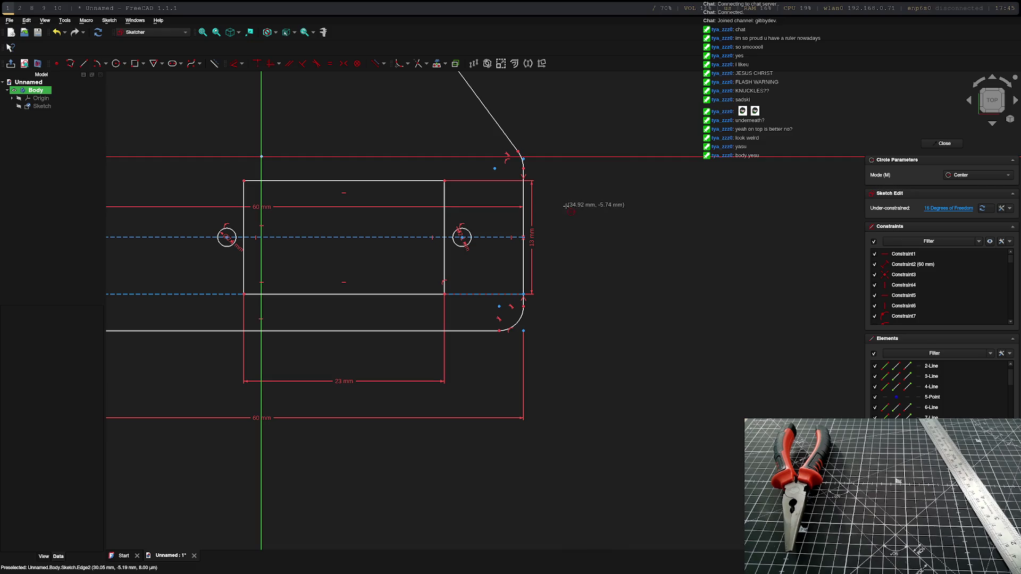
pyautogui.press('Escape')
pyautogui.moveTo(596, 251)
pyautogui.mouseDown(button='middle')
pyautogui.moveTo(677, 276)
pyautogui.moveTo(790, 358)
pyautogui.moveTo(820, 347)
pyautogui.mouseUp(button='middle')
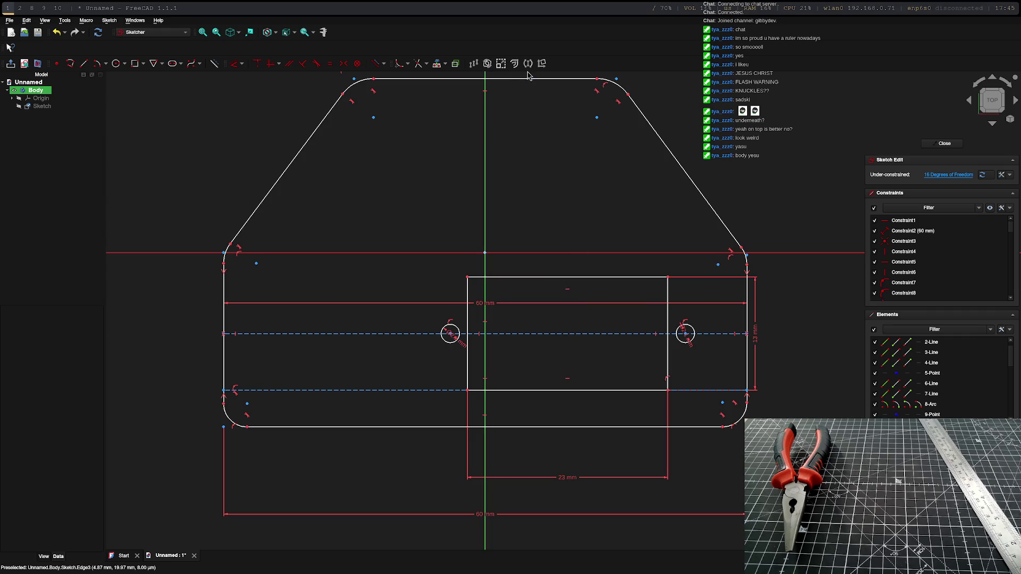
# Step: Draw a round hole centred on the dashed centre line near the outline's left end
pyautogui.click(116, 66)
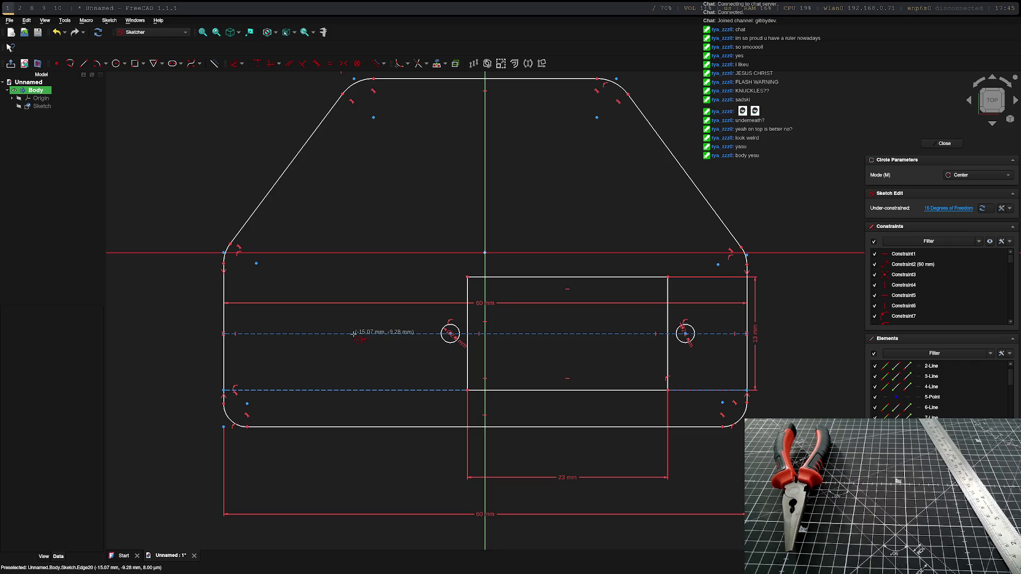
pyautogui.scroll(5, 354, 333)
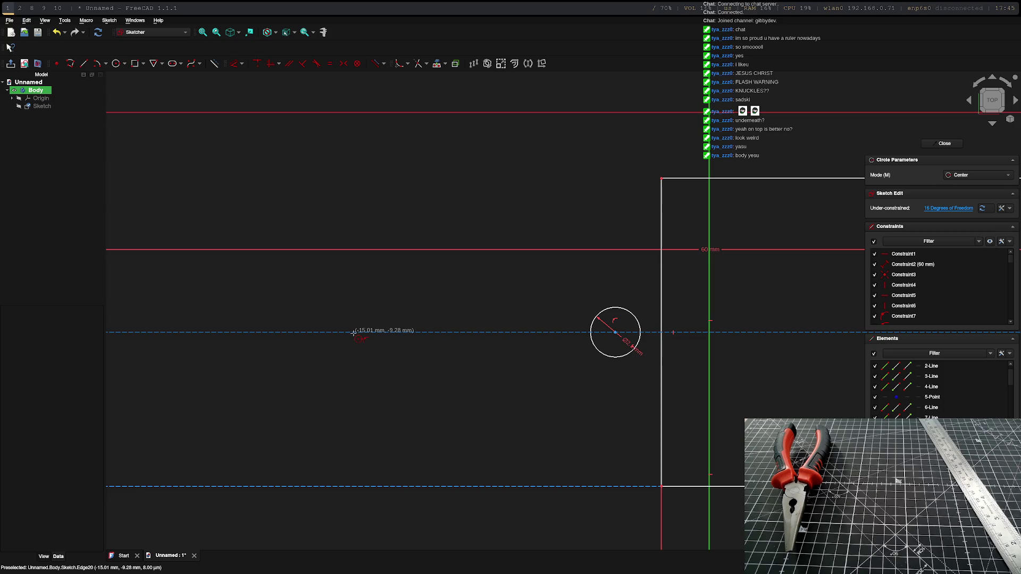
pyautogui.click(353, 333)
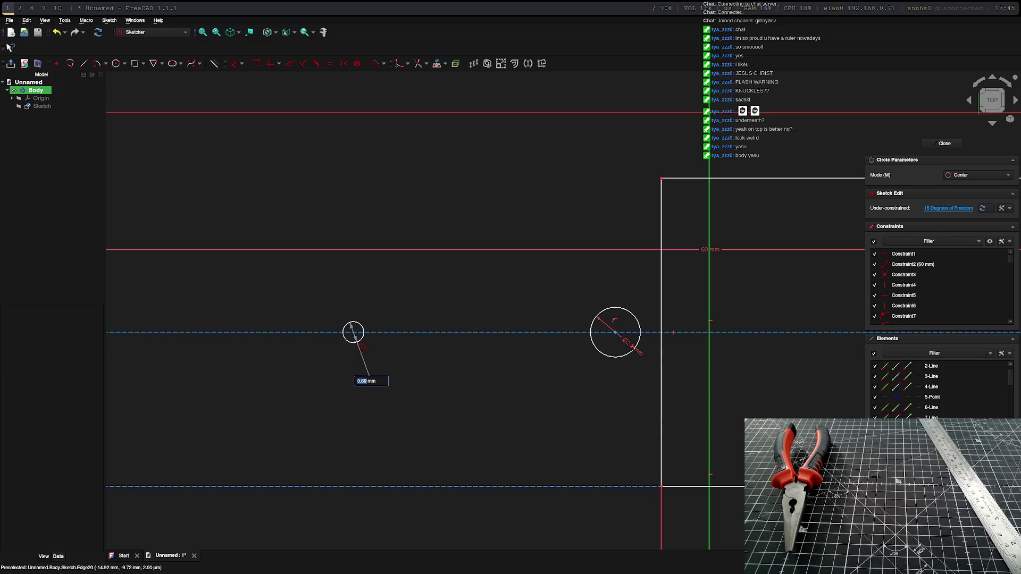
pyautogui.click(365, 375)
pyautogui.scroll(-5, 588, 227)
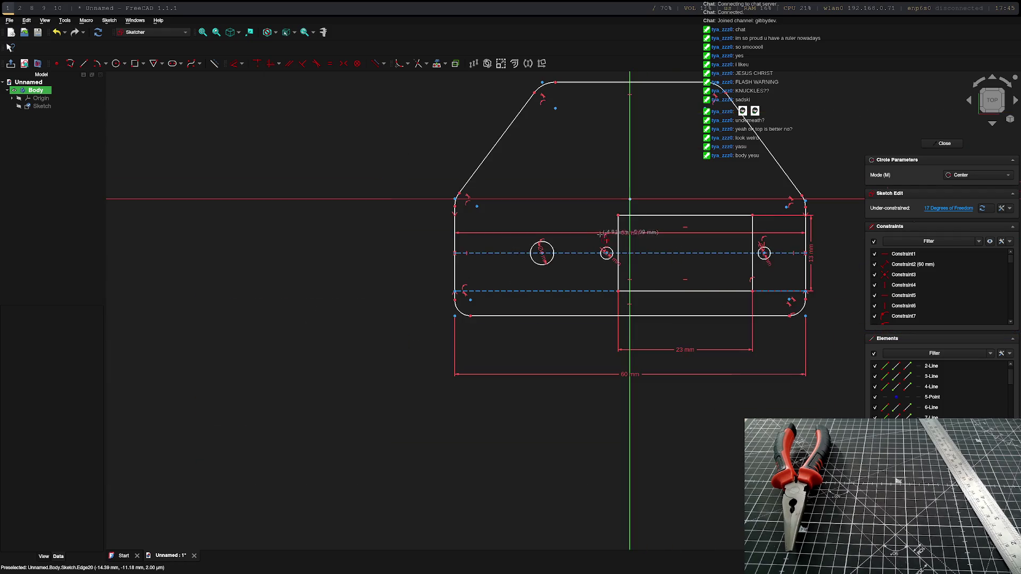
pyautogui.scroll(6, 599, 114)
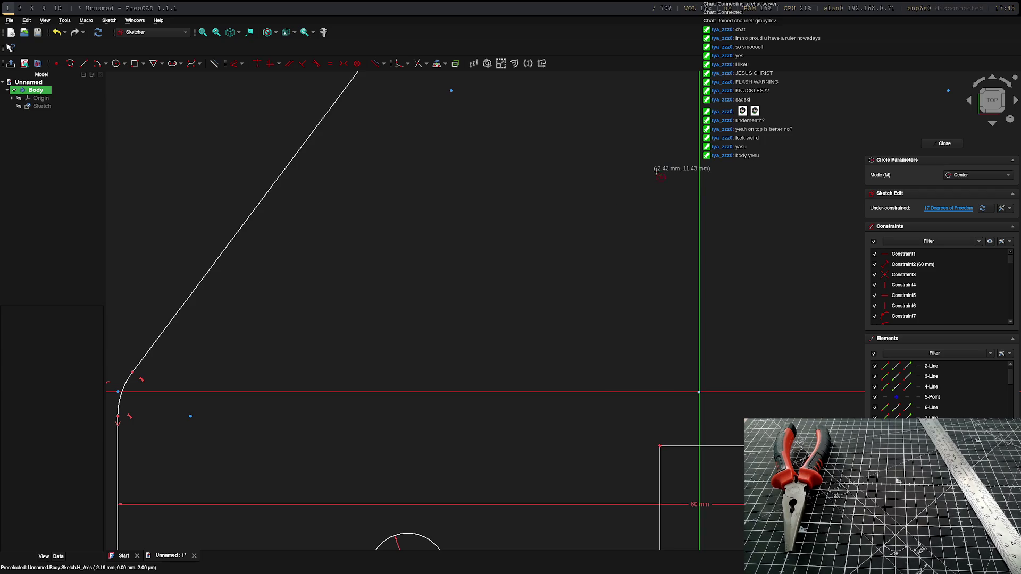
pyautogui.scroll(-5, 654, 169)
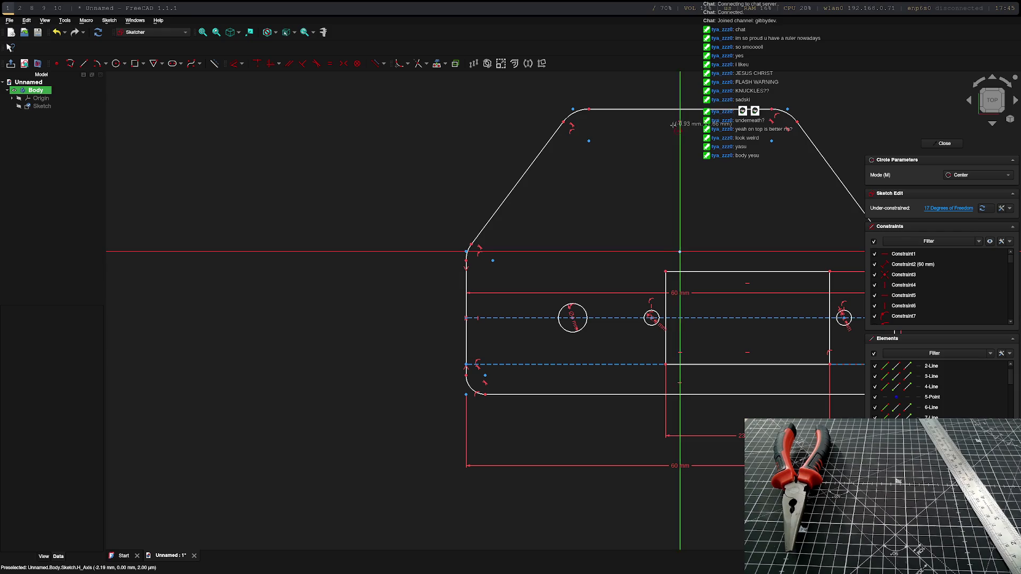
pyautogui.scroll(5, 673, 124)
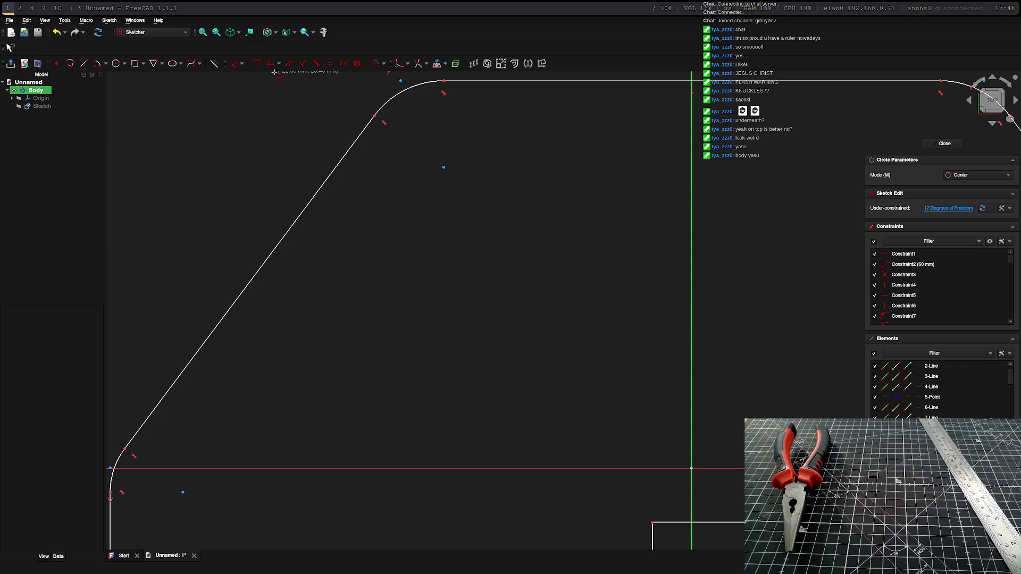
# Step: Switch to construction geometry and start a line on the left slanted edge
pyautogui.click(215, 66)
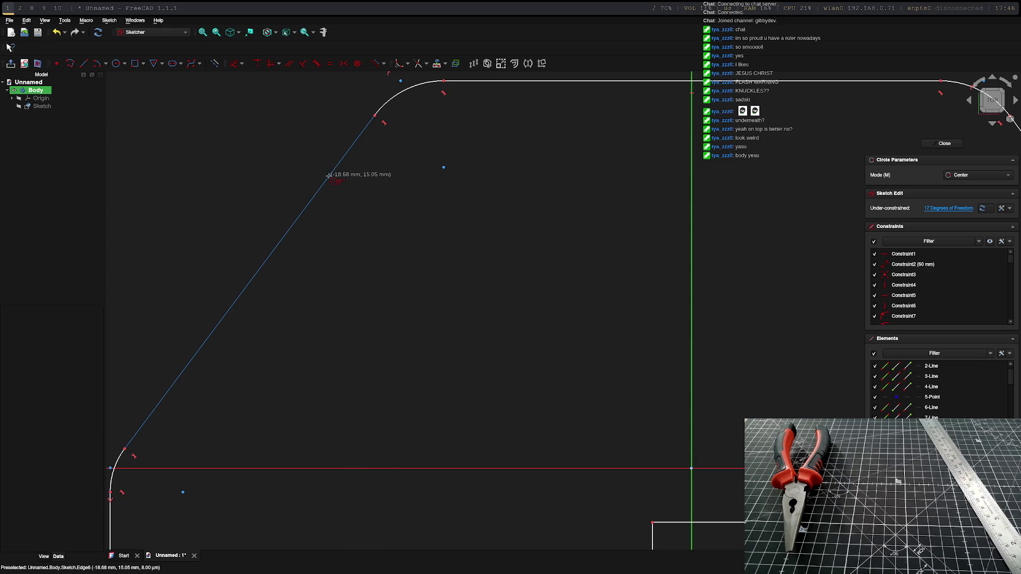
pyautogui.click(328, 175)
pyautogui.press('Escape')
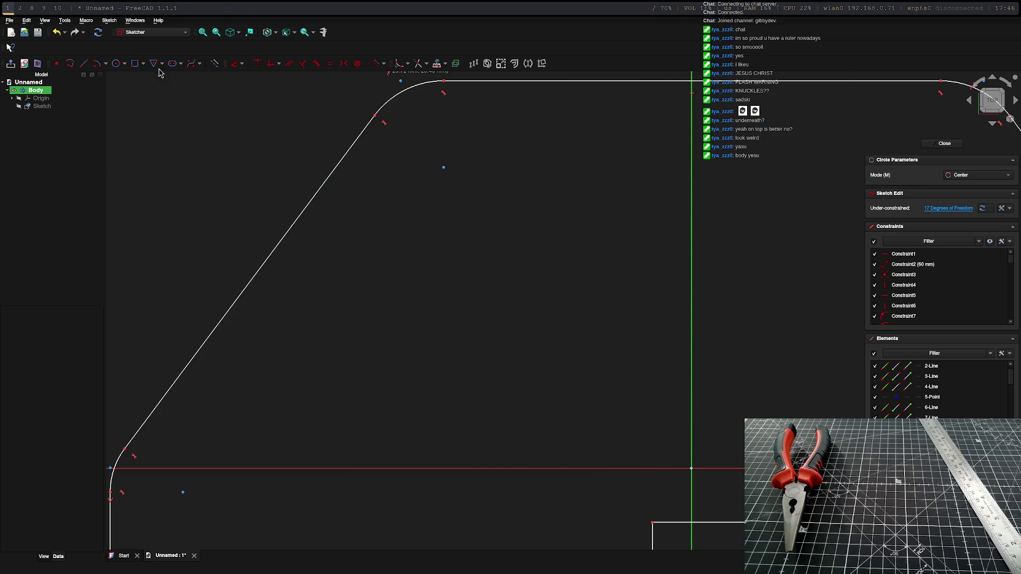
pyautogui.click(82, 63)
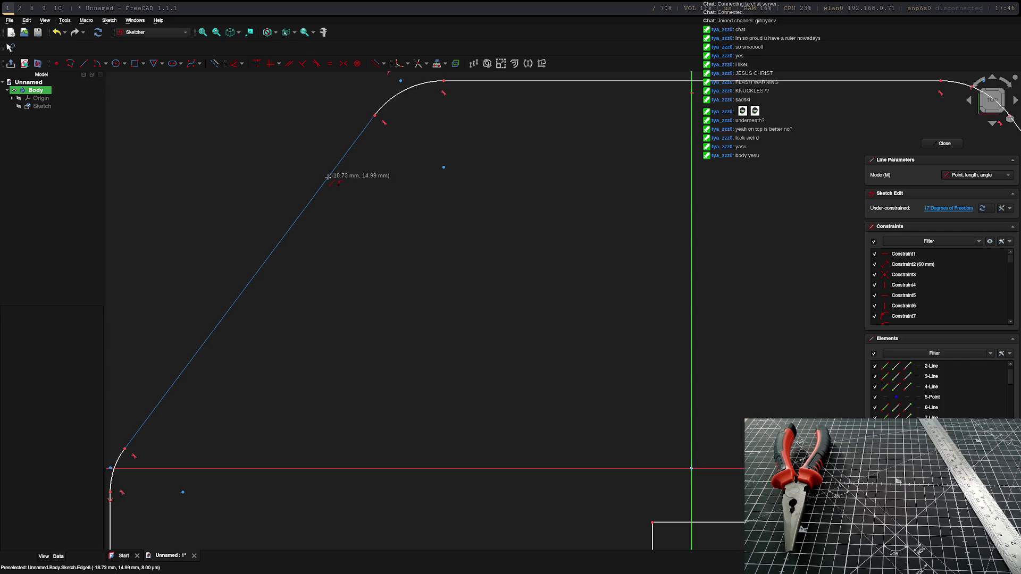
pyautogui.click(328, 176)
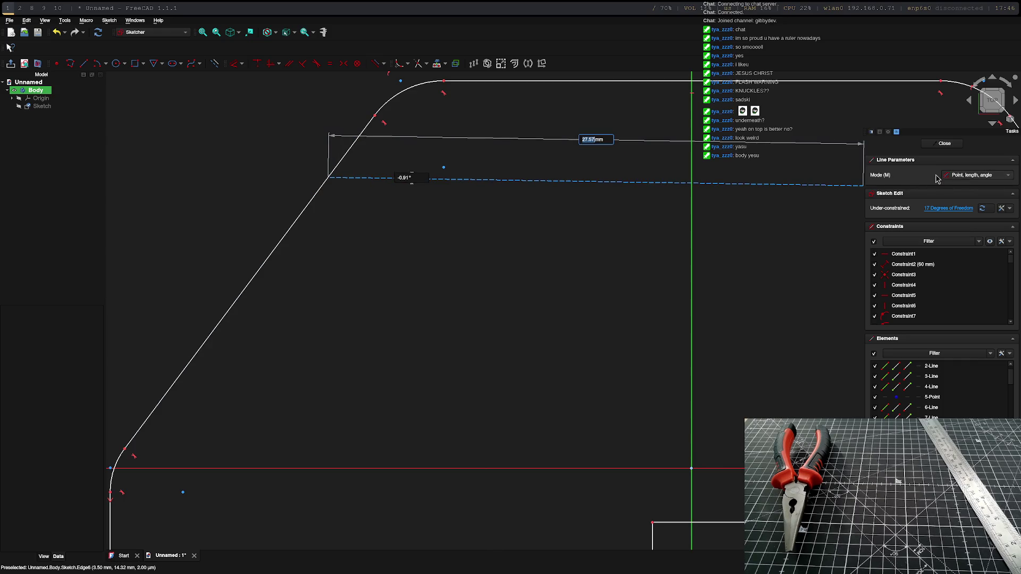
pyautogui.scroll(-6, 864, 187)
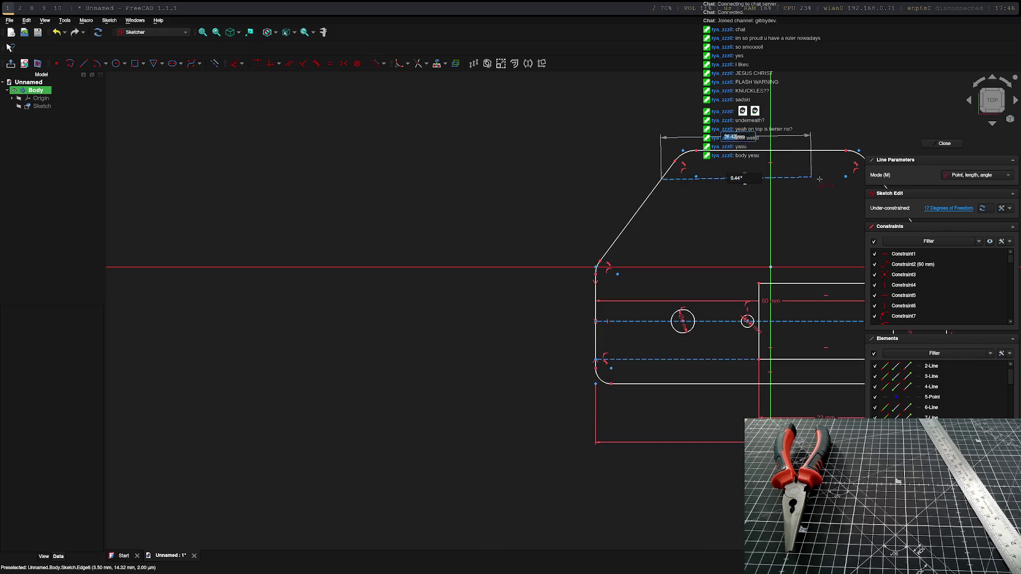
pyautogui.scroll(-4, 856, 181)
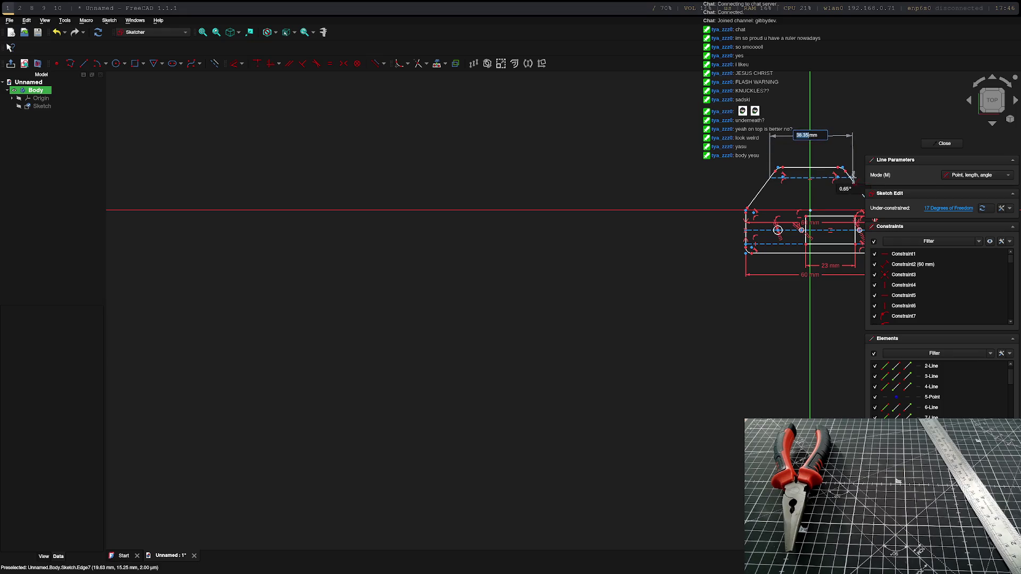
# Step: Set the construction line's angle to 0° and commit it at 37.9692 mm long
pyautogui.press('Tab')
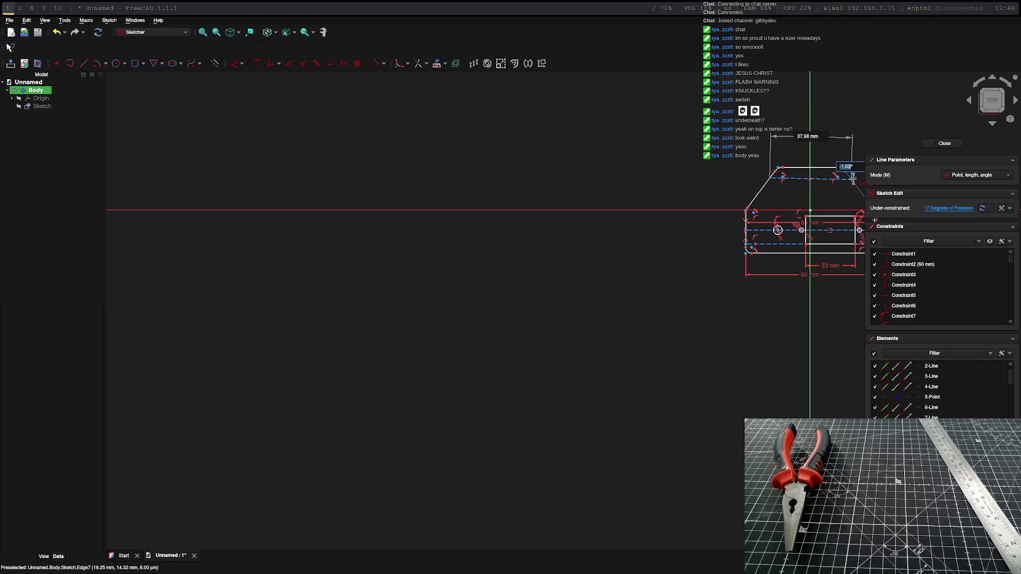
pyautogui.write('0')
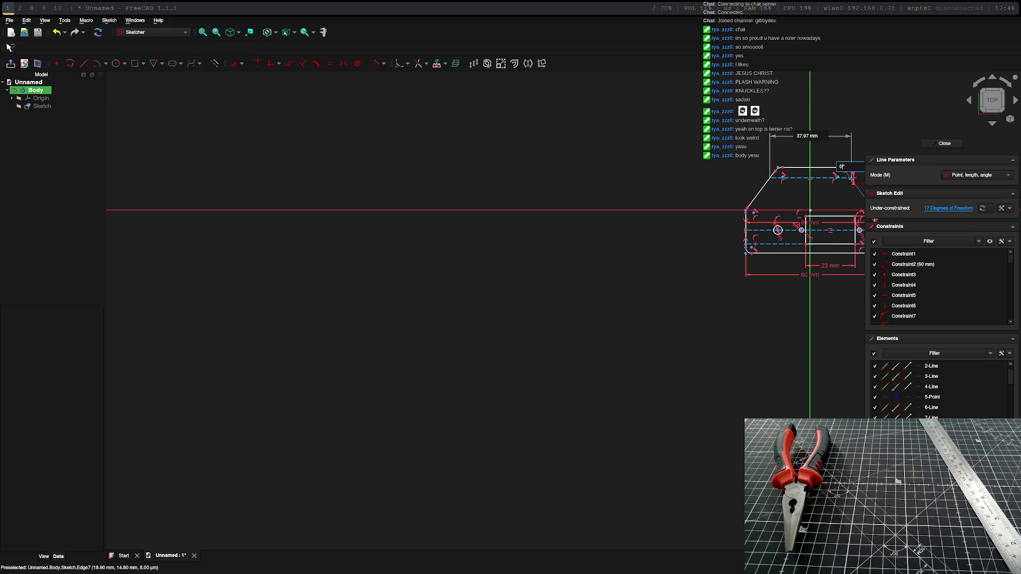
pyautogui.press('Tab')
pyautogui.press('Tab')
pyautogui.press('Tab')
pyautogui.press('Return')
pyautogui.scroll(5, 850, 177)
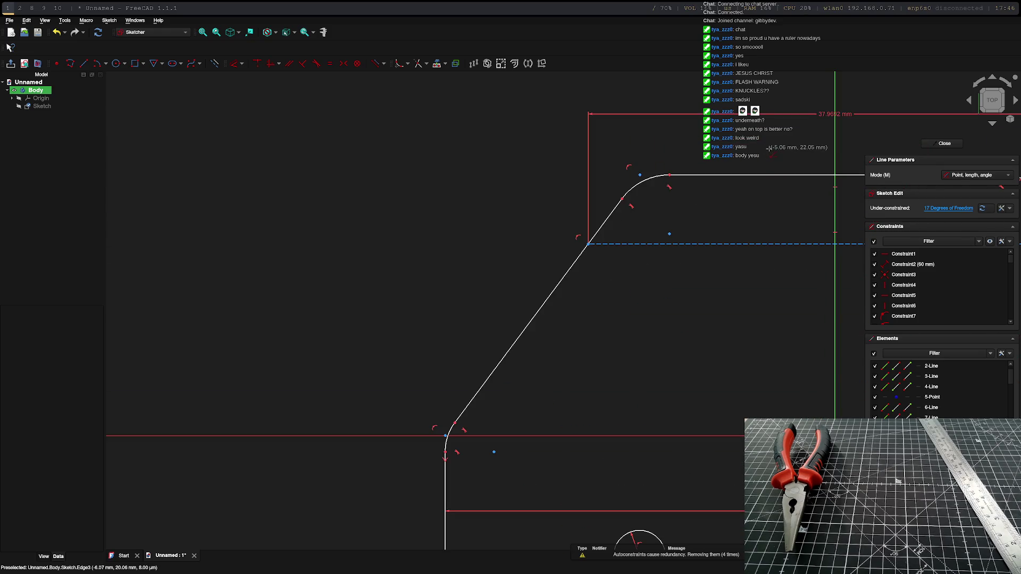
pyautogui.moveTo(764, 147); pyautogui.dragTo(384, 170, button='middle')
pyautogui.scroll(5, 683, 276)
pyautogui.scroll(-5, 676, 278)
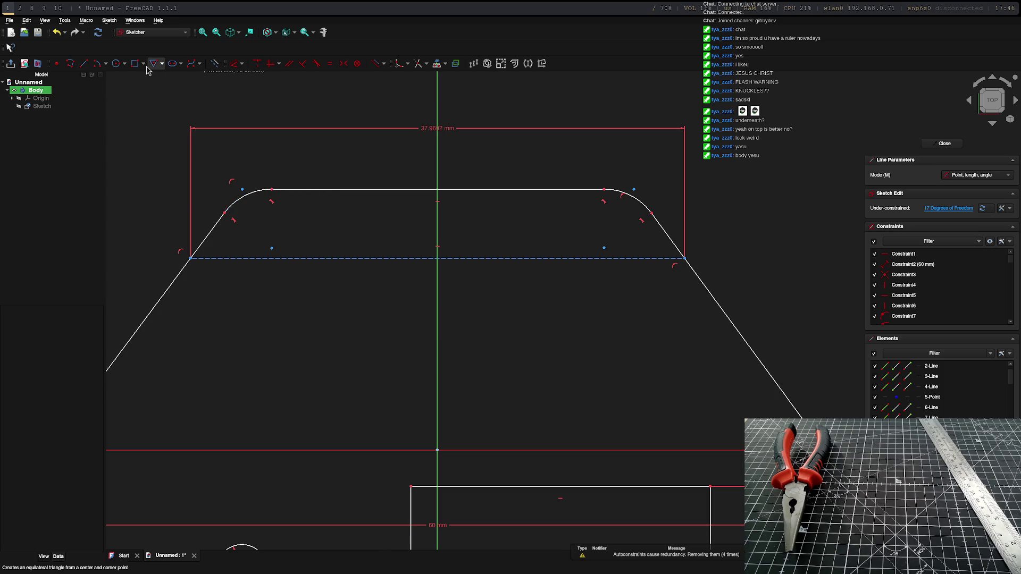
# Step: Add two holes on the upper construction line, the first 4 mm across, then close the sketch
pyautogui.click(116, 64)
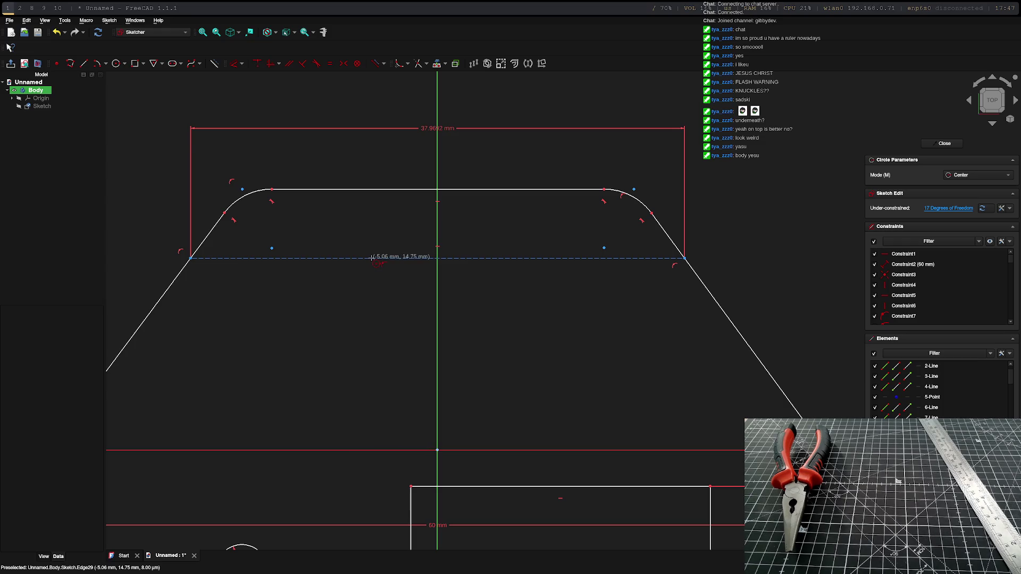
pyautogui.click(372, 259)
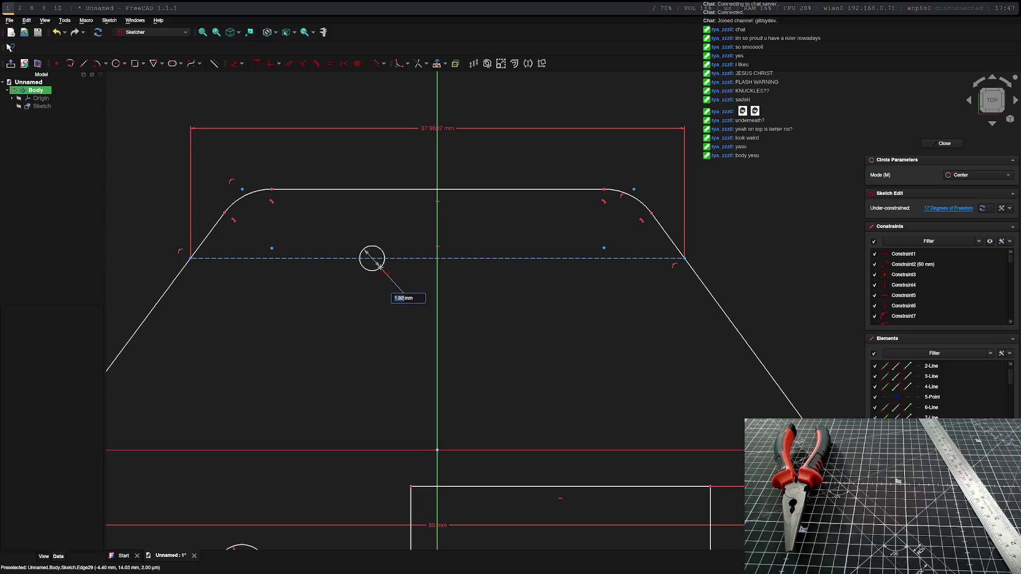
pyautogui.write('4')
pyautogui.press('Return')
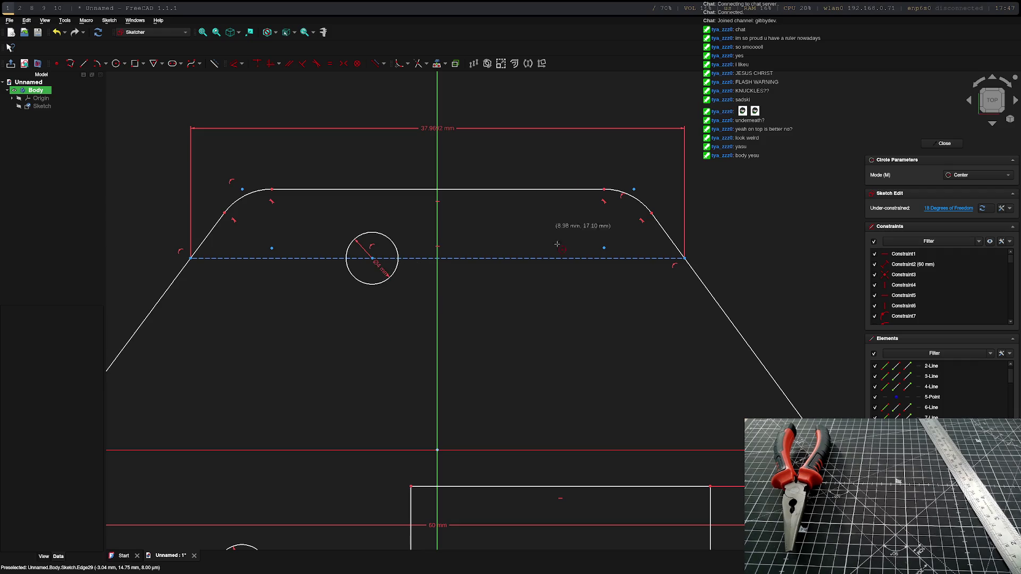
pyautogui.click(501, 258)
pyautogui.click(507, 284)
pyautogui.scroll(-3, 573, 312)
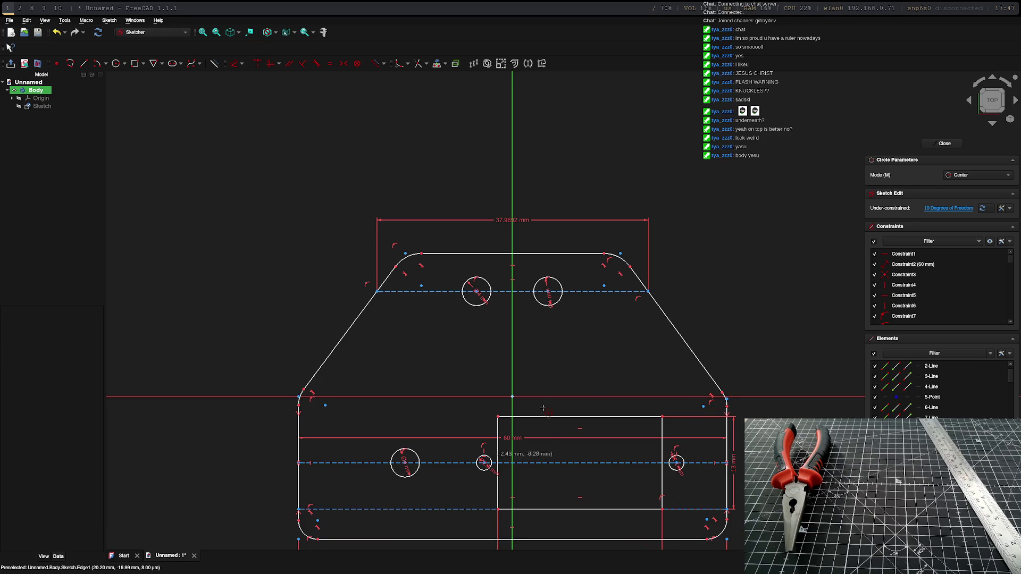
pyautogui.click(944, 143)
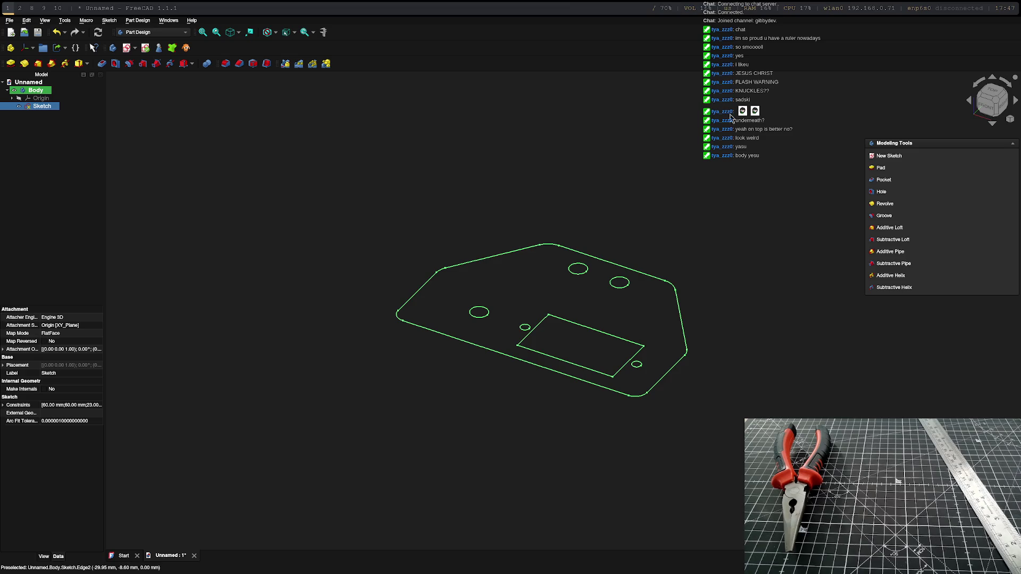
# Step: Pad the sketch into a solid plate using the default pad settings
pyautogui.click(880, 169)
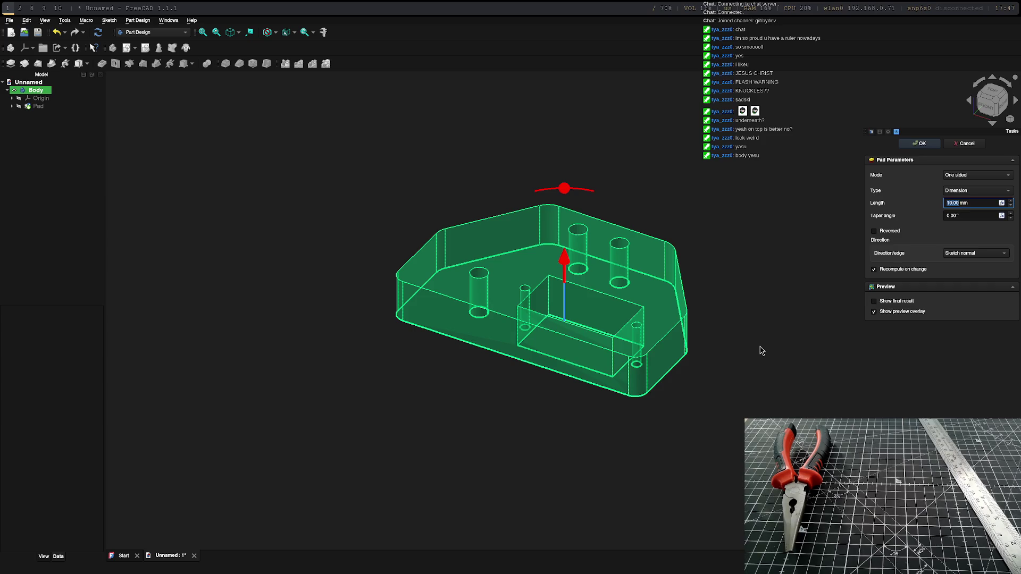
pyautogui.press('Return')
pyautogui.moveTo(706, 326)
pyautogui.mouseDown(button='middle')
pyautogui.moveTo(601, 157)
pyautogui.moveTo(437, 307)
pyautogui.moveTo(707, 366)
pyautogui.moveTo(670, 426)
pyautogui.moveTo(659, 394)
pyautogui.moveTo(321, 337)
pyautogui.moveTo(748, 221)
pyautogui.moveTo(433, 390)
pyautogui.moveTo(658, 320)
pyautogui.moveTo(674, 403)
pyautogui.moveTo(539, 423)
pyautogui.moveTo(679, 449)
pyautogui.moveTo(638, 421)
pyautogui.moveTo(451, 157)
pyautogui.moveTo(537, 470)
pyautogui.moveTo(561, 249)
pyautogui.moveTo(702, 378)
pyautogui.moveTo(684, 412)
pyautogui.mouseUp(button='middle')
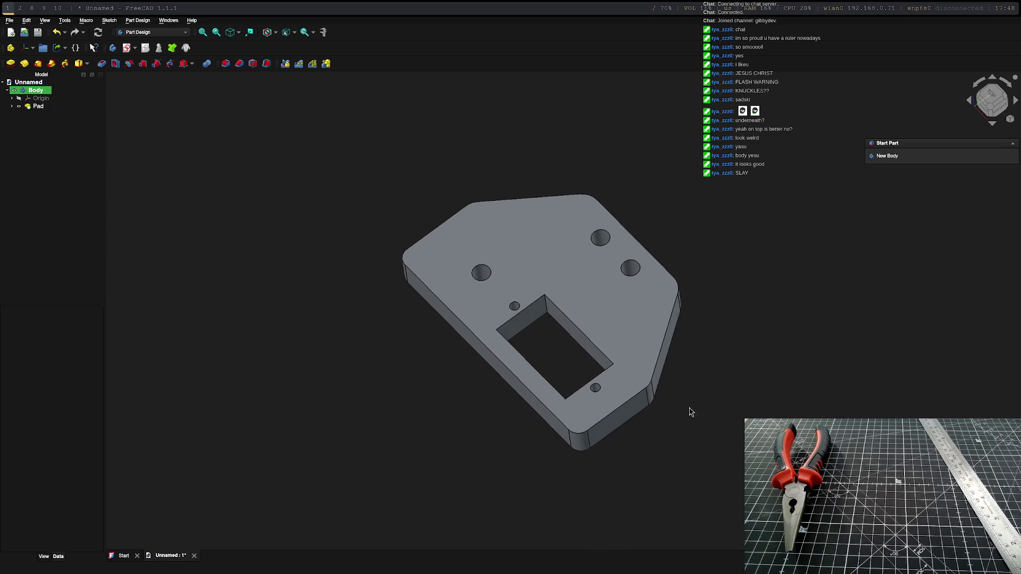
# Step: Select the plate's body and bring up the save dialog with Ctrl+S
pyautogui.click(30, 91)
pyautogui.rightClick(30, 91)
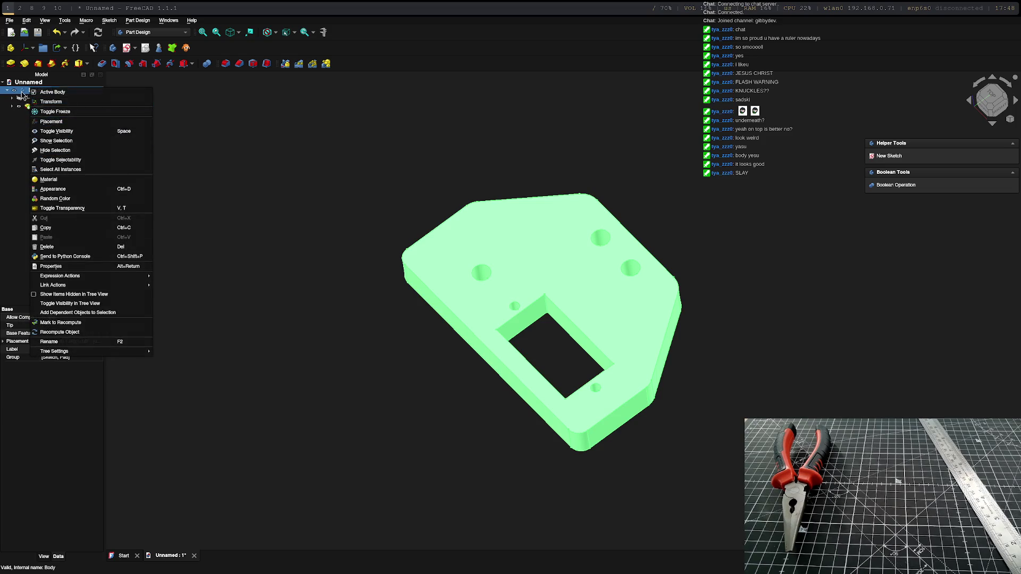
pyautogui.click(52, 92)
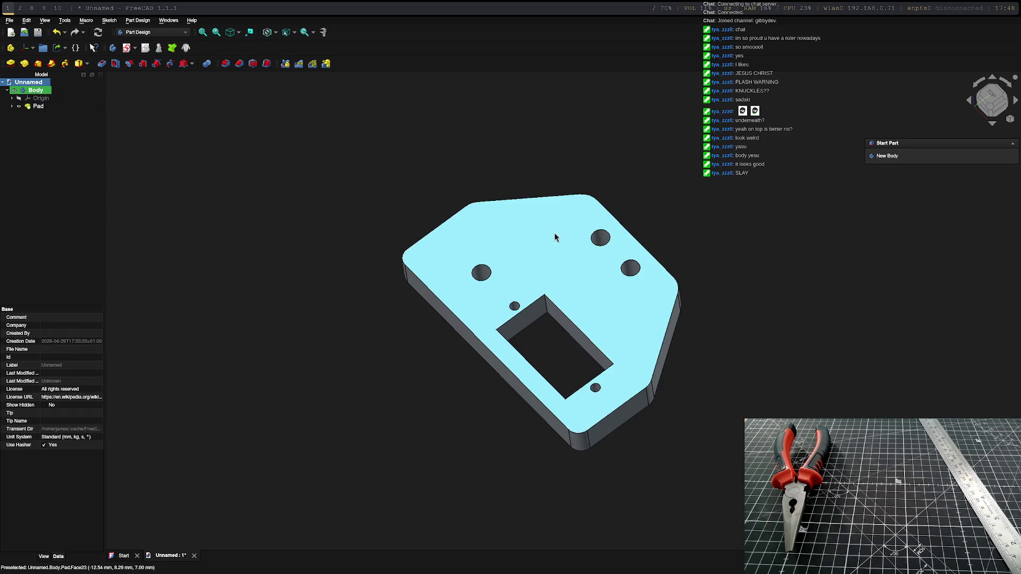
pyautogui.hotkey('ctrl', 's')
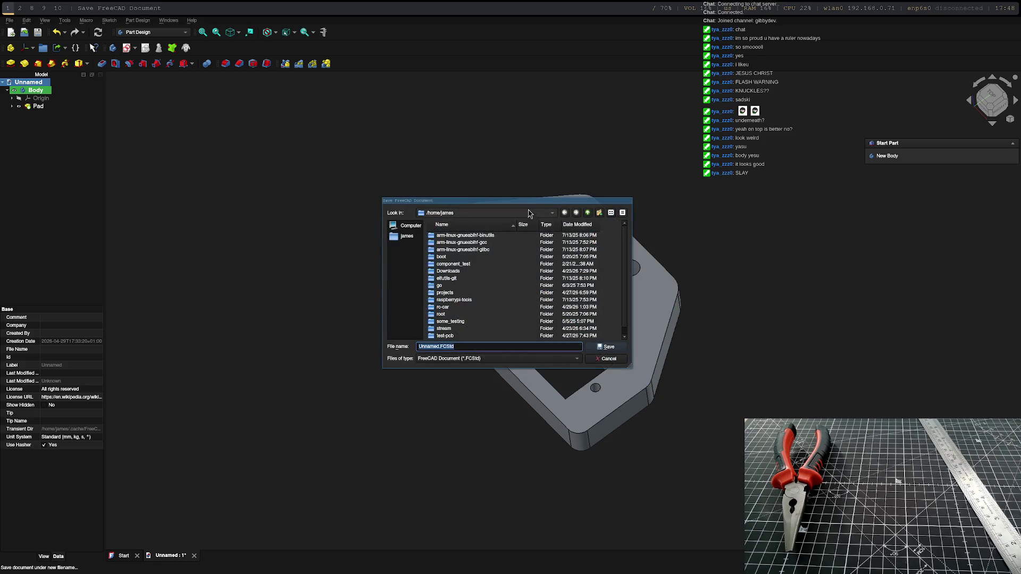
# Step: Enter gripper-2-electric-boogaloo as the file name and confirm the save
pyautogui.write('gripper-2-electric-boogaloo')
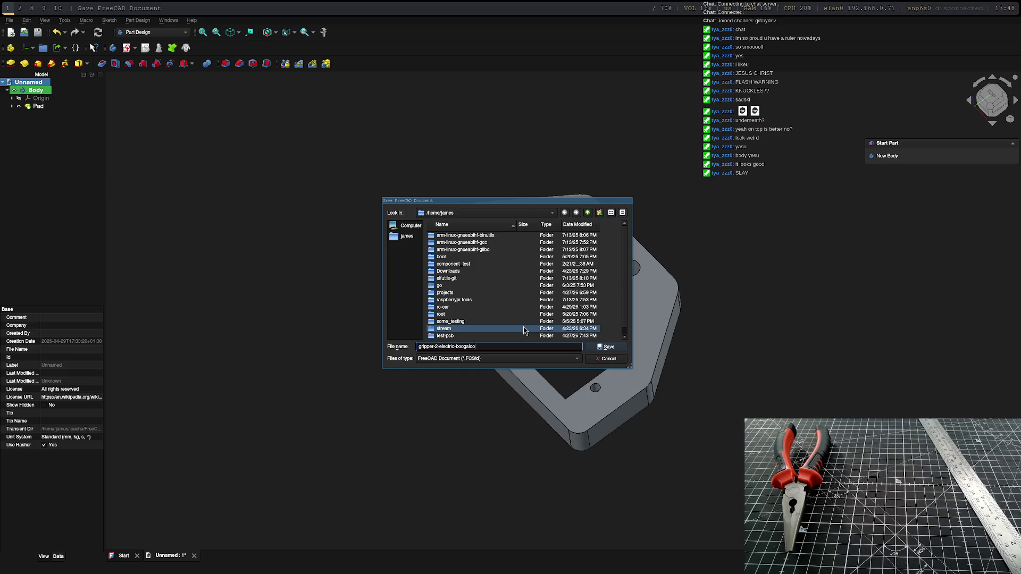
pyautogui.press('Return')
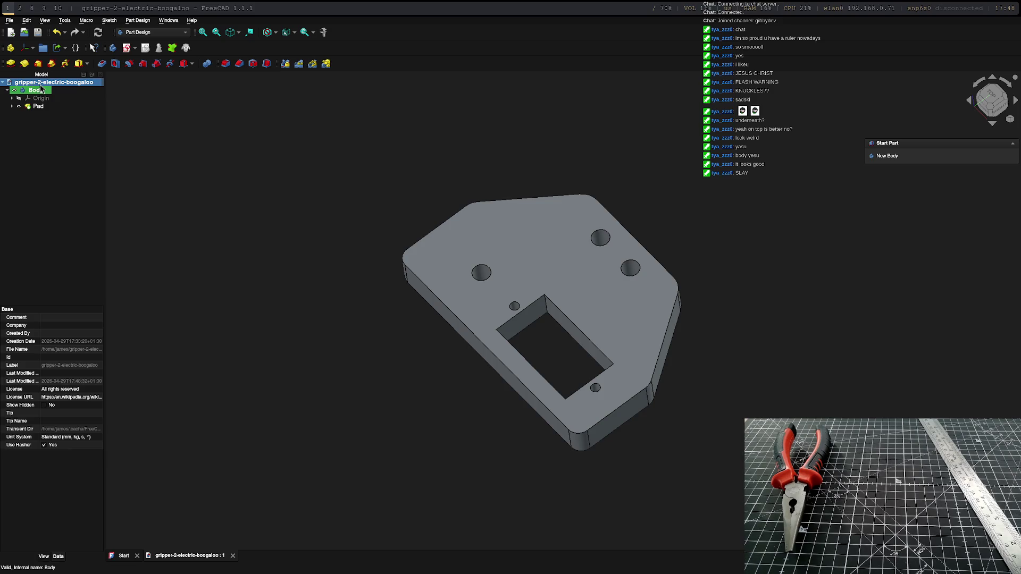
# Step: Start Save As and strip the .FCStd extension from the file name
pyautogui.click(9, 20)
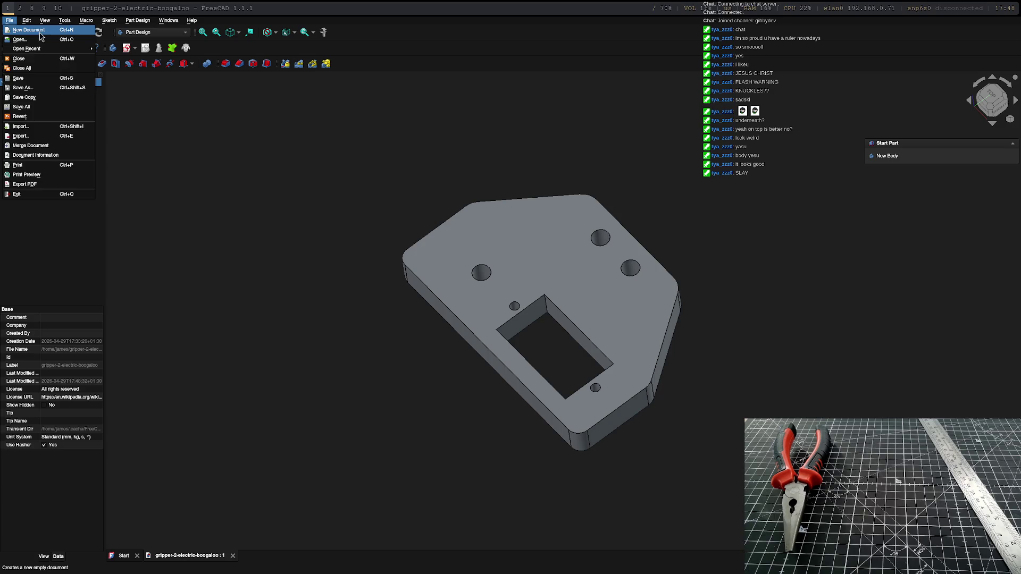
pyautogui.click(22, 87)
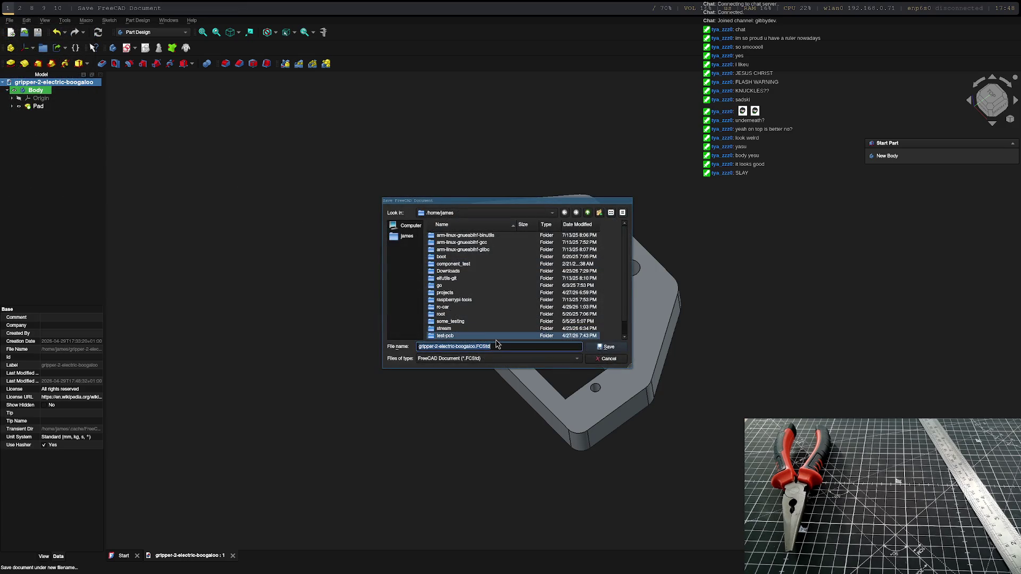
pyautogui.moveTo(494, 346); pyautogui.dragTo(477, 346)
pyautogui.press('BackSpace')
pyautogui.press('BackSpace')
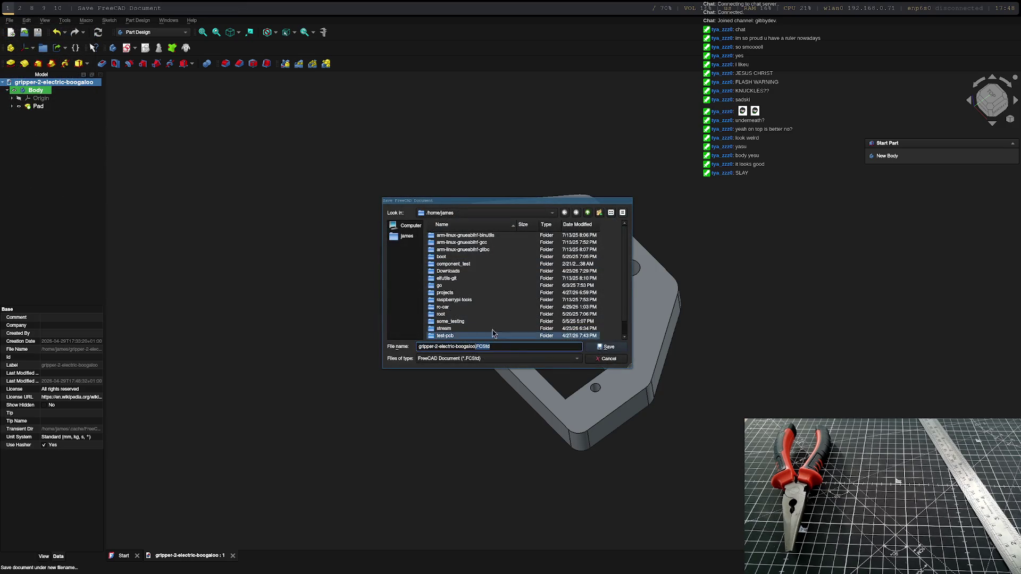
pyautogui.click(596, 215)
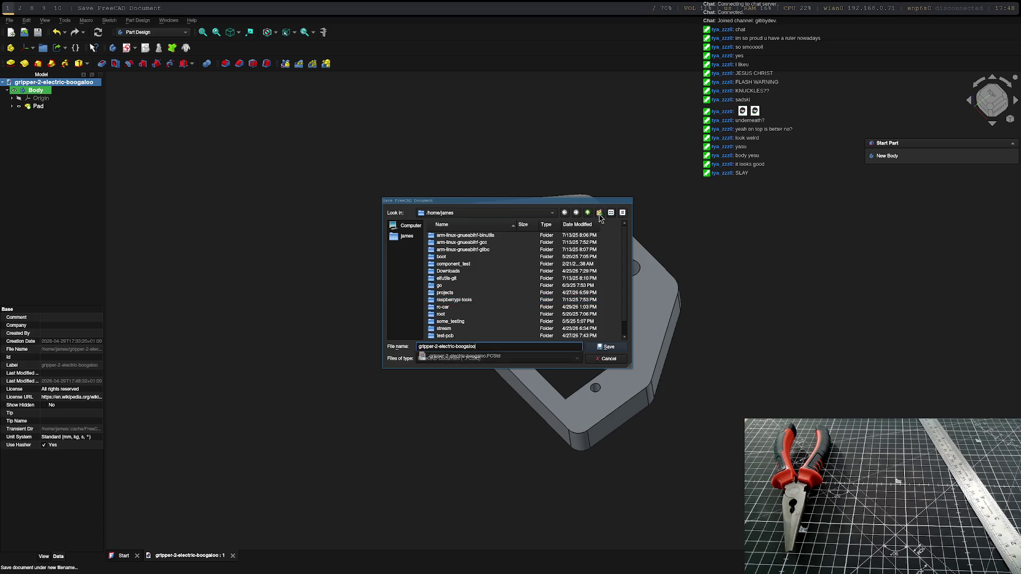
# Step: Create a new folder named gripper-2-electric-boogaloo
pyautogui.click(600, 214)
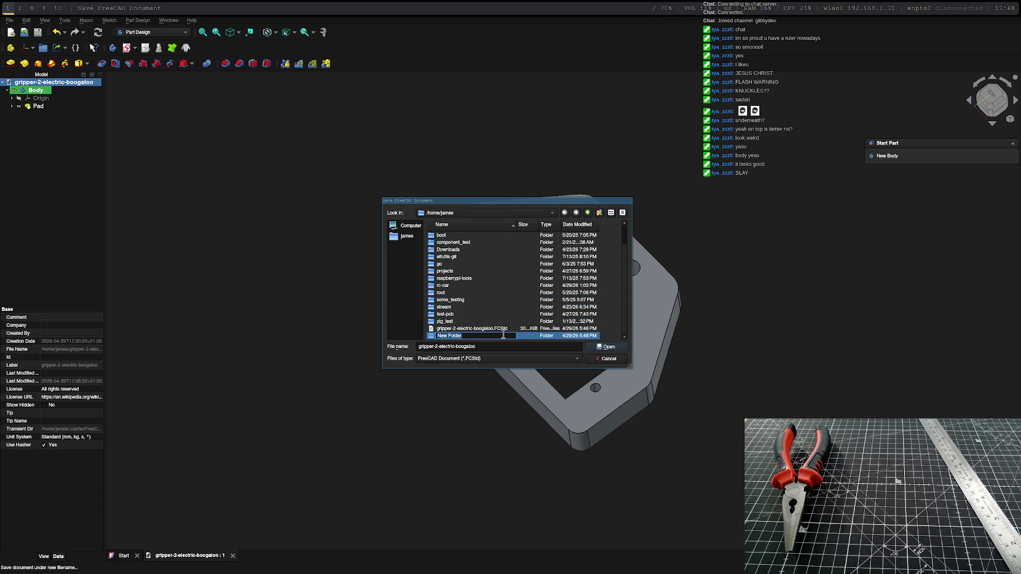
pyautogui.click(481, 347)
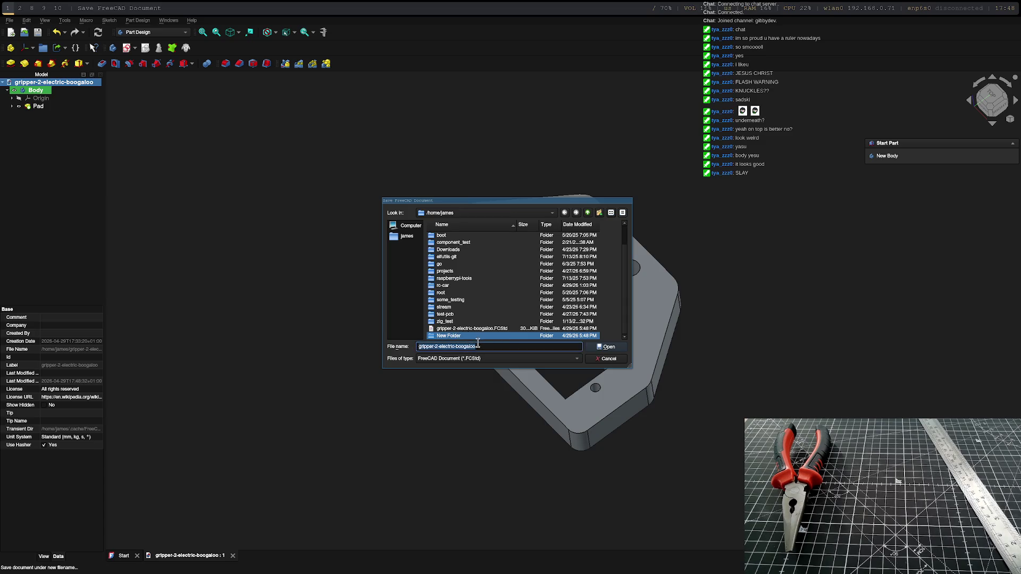
pyautogui.click(452, 339)
pyautogui.rightClick(450, 334)
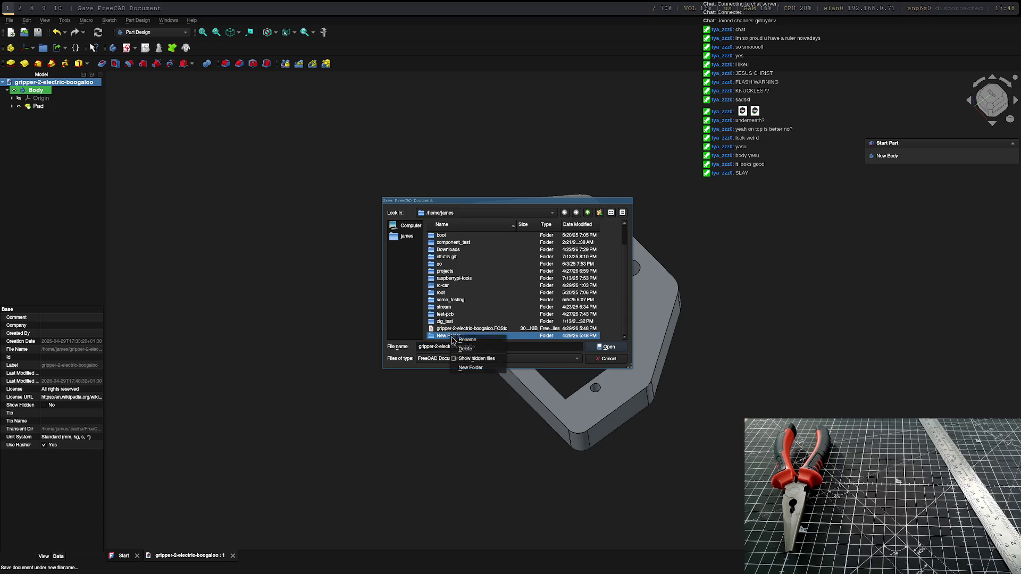
pyautogui.click(481, 335)
pyautogui.write('gripper-2-electric-boogaloo')
pyautogui.press('Return')
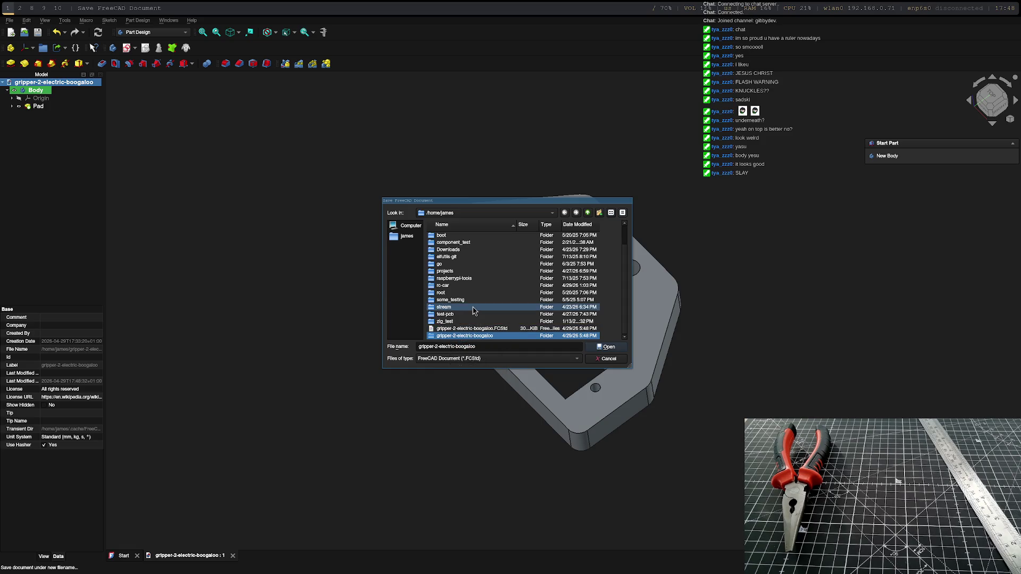
# Step: Save the plate as 'base' inside the gripper-2-electric-boogaloo folder
pyautogui.doubleClick(477, 337)
pyautogui.click(455, 343)
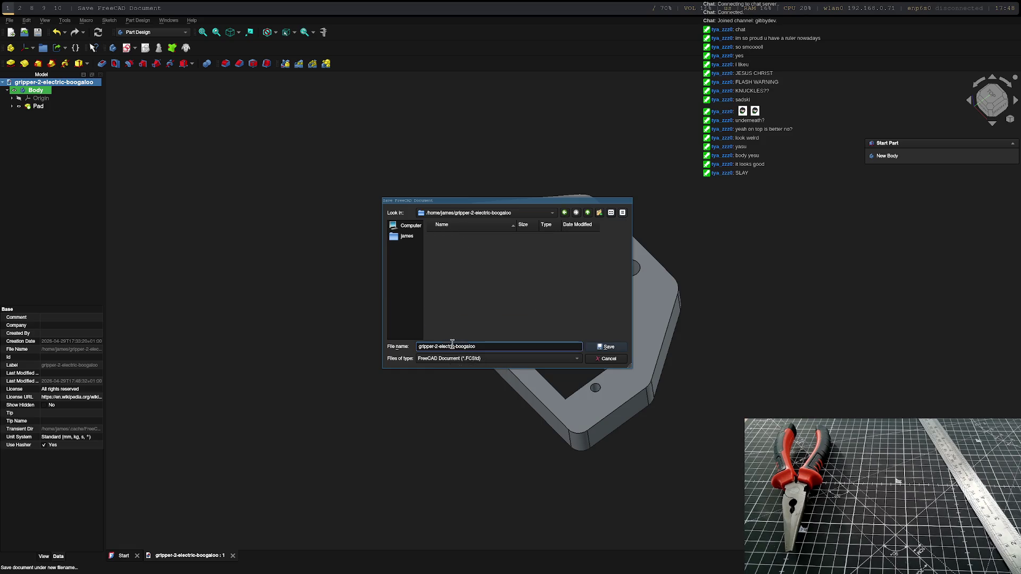
pyautogui.write('base')
pyautogui.press('Return')
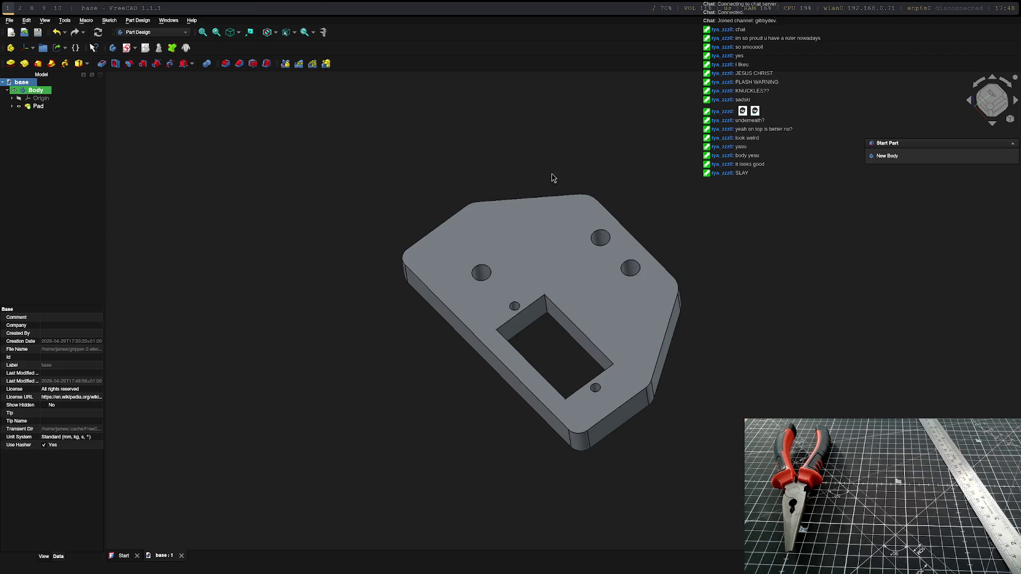
# Step: Export the plate body as the STL mesh base-Body.stl into the project folder
pyautogui.rightClick(34, 90)
pyautogui.click(131, 95)
pyautogui.click(9, 21)
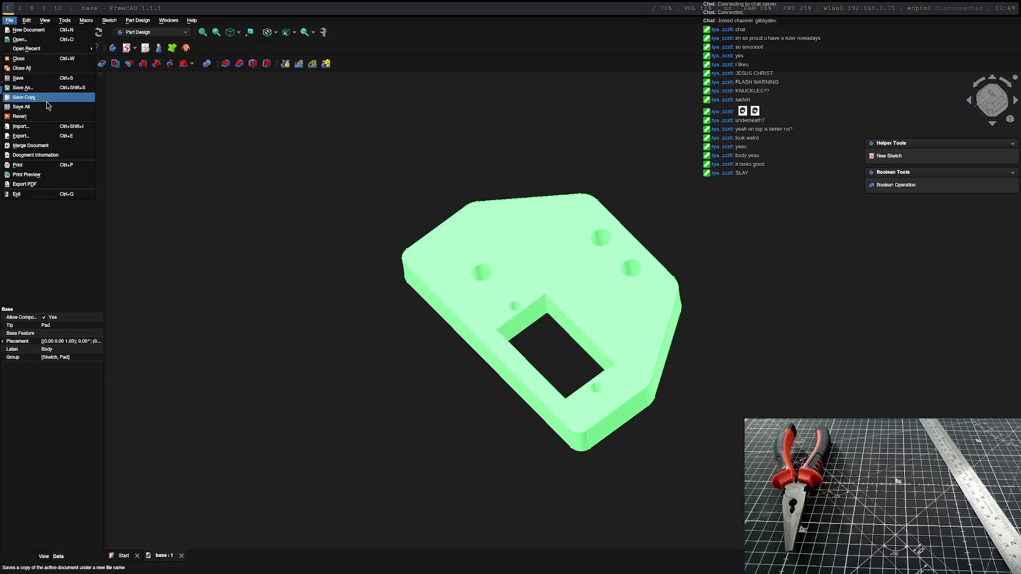
pyautogui.click(37, 136)
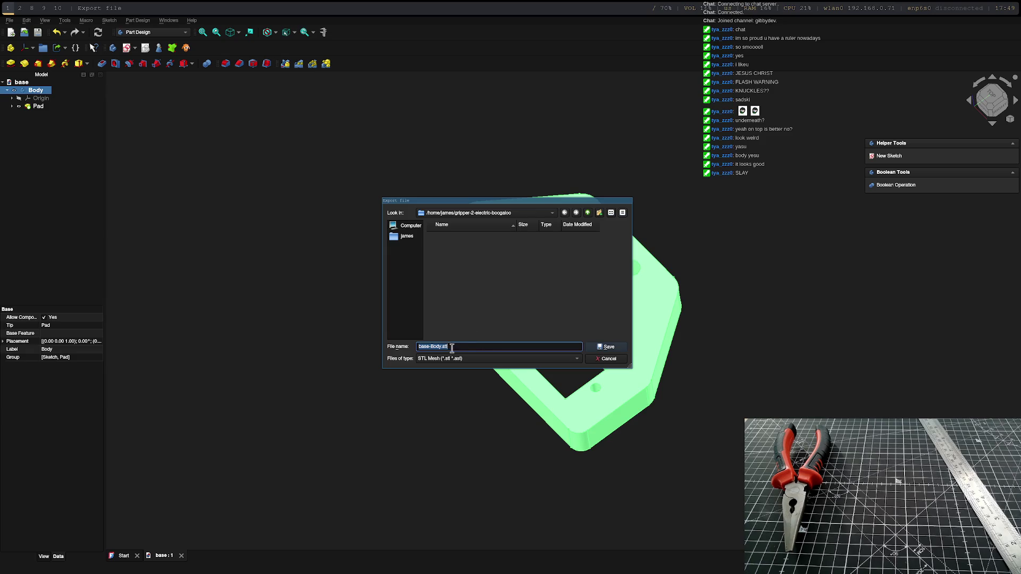
pyautogui.click(616, 348)
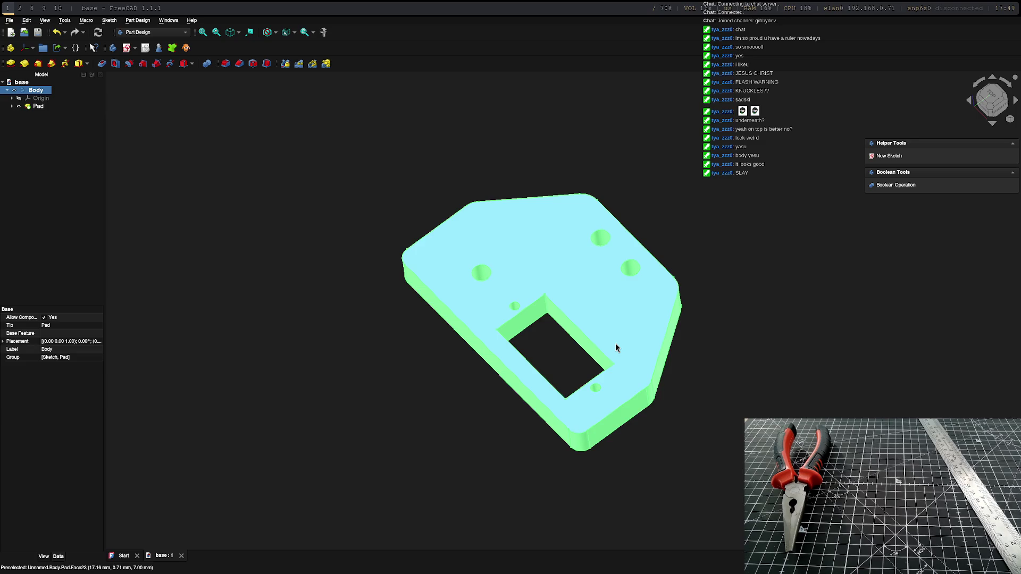
# Step: Launch FlashPrint from the application launcher on an empty workspace
pyautogui.press('super+2')
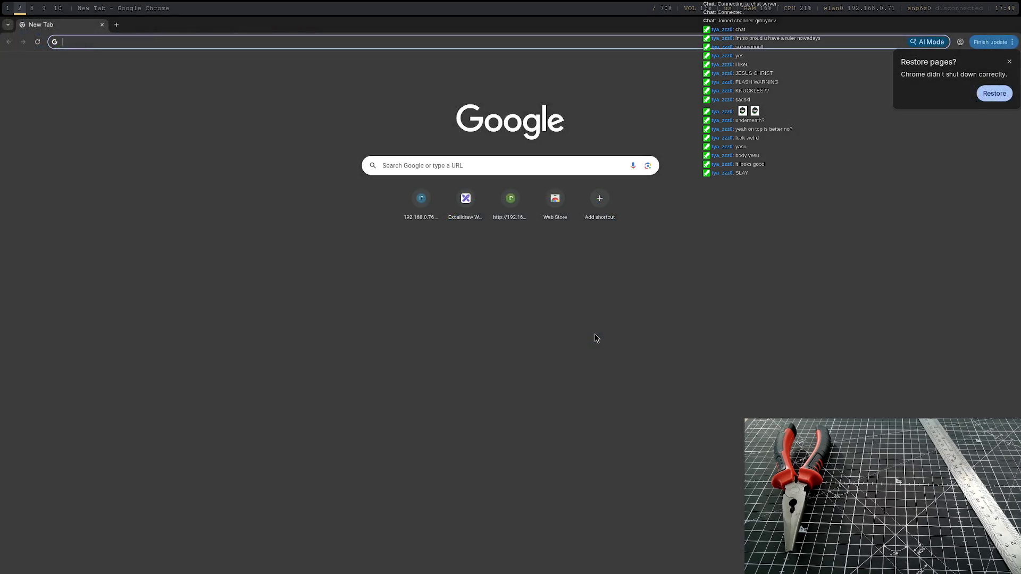
pyautogui.press('super+3')
pyautogui.press('super+d')
pyautogui.press('Down')
pyautogui.press('Down')
pyautogui.press('Down')
pyautogui.press('Down')
pyautogui.press('Return')
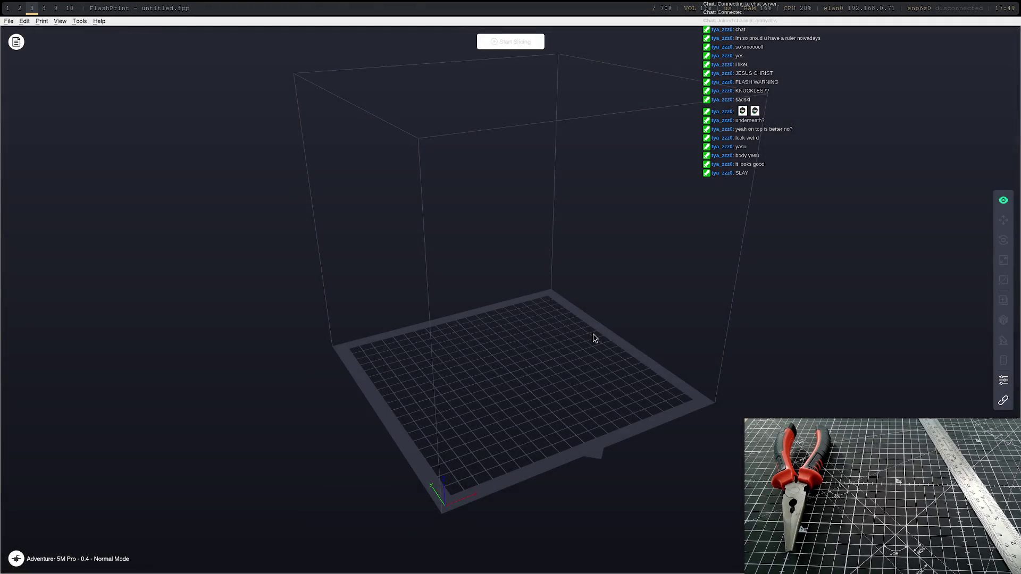
# Step: Load base-Body.stl from the gripper-2-electric-boogaloo folder onto FlashPrint's build plate
pyautogui.click(9, 22)
pyautogui.click(29, 58)
pyautogui.scroll(-2, 486, 322)
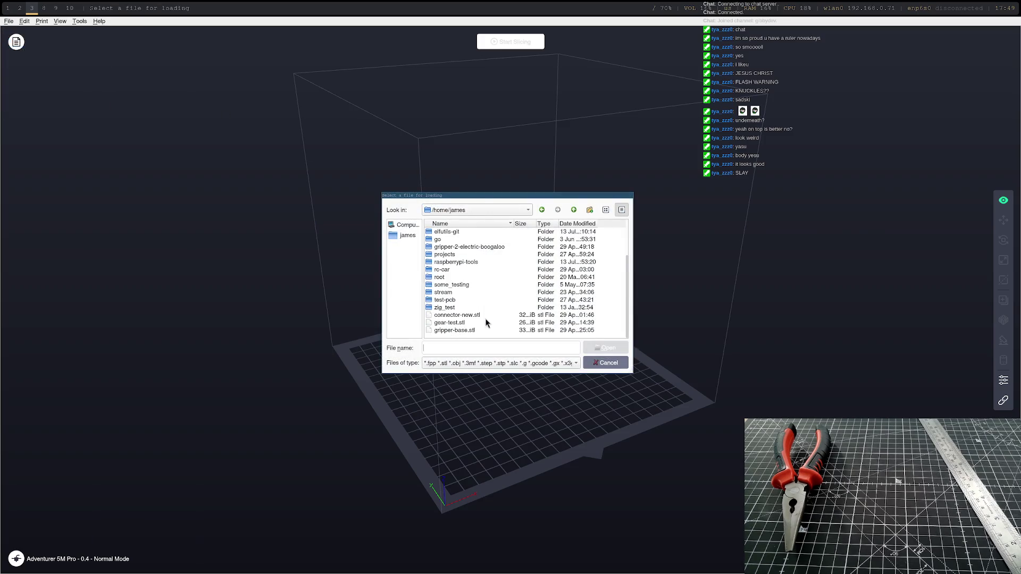
pyautogui.doubleClick(482, 248)
pyautogui.doubleClick(470, 232)
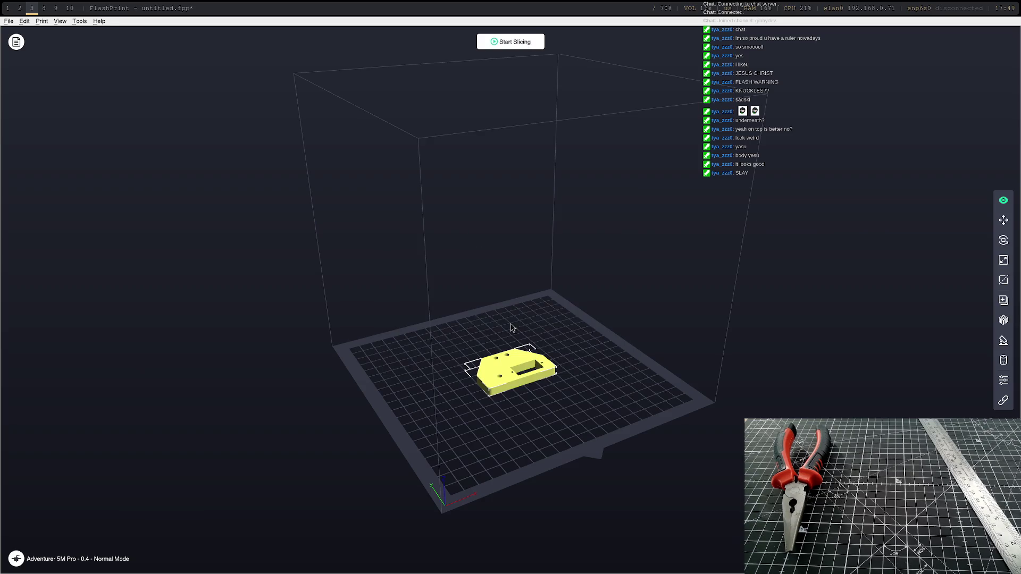
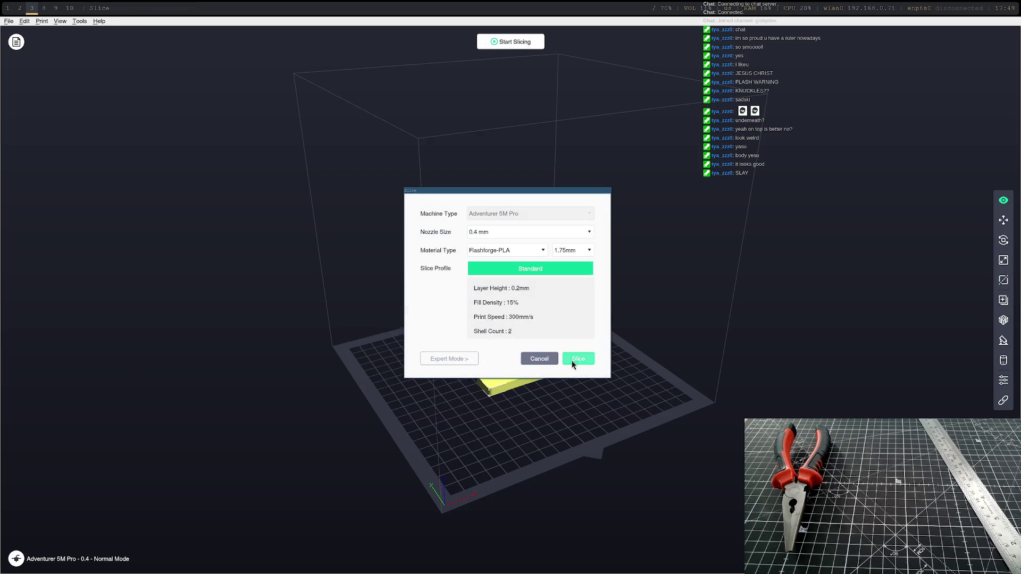
# Step: Slice the part, connect to the printer and send the base-Body job to start printing
pyautogui.click(578, 359)
pyautogui.click(598, 42)
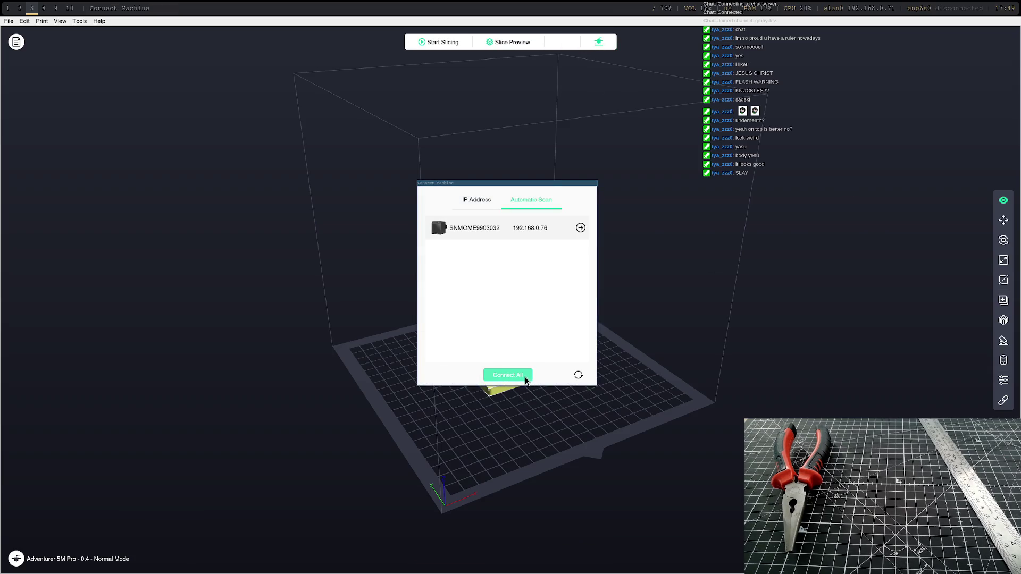
pyautogui.click(526, 378)
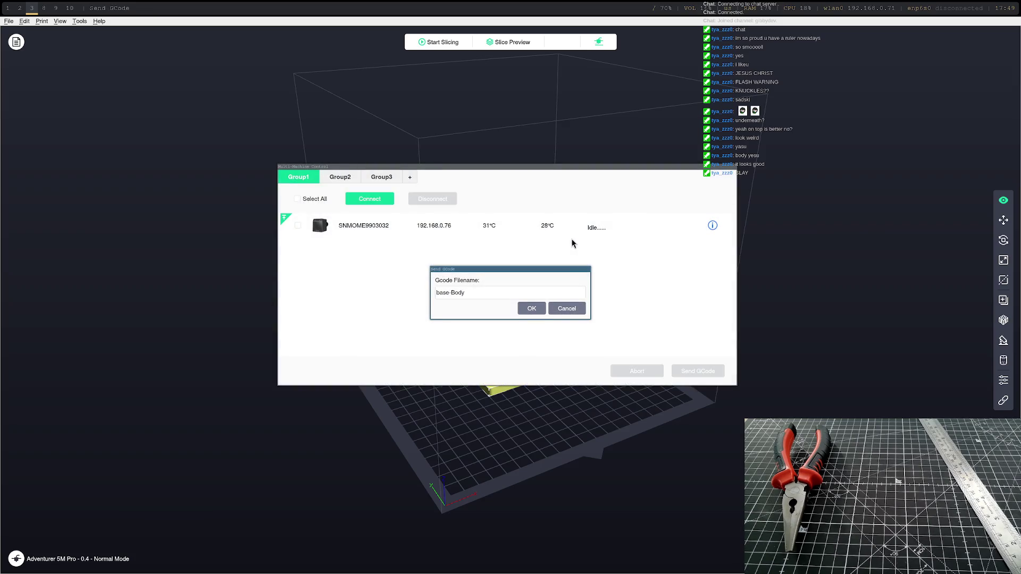
pyautogui.click(531, 309)
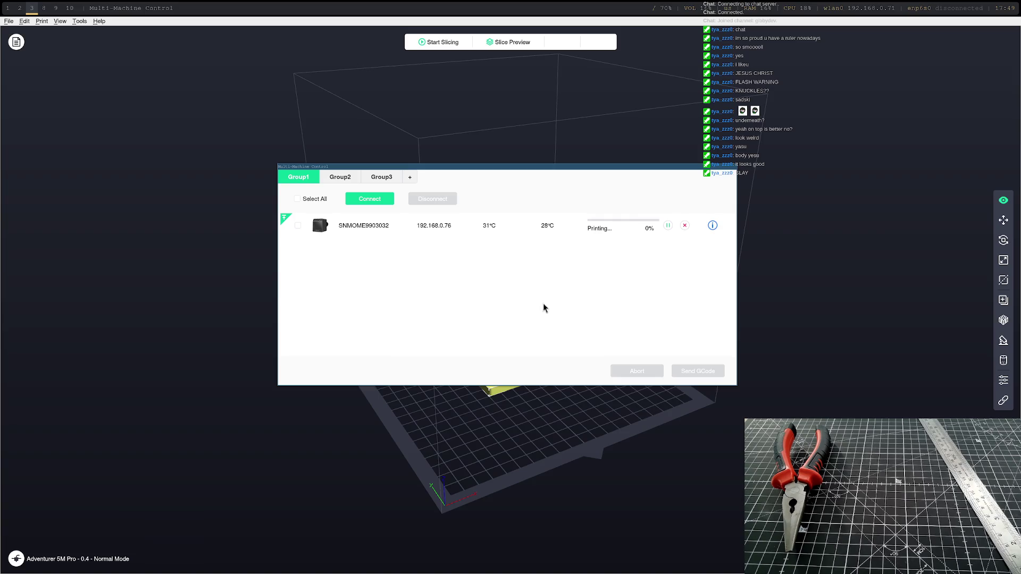
pyautogui.press('Escape')
pyautogui.press('super+1')
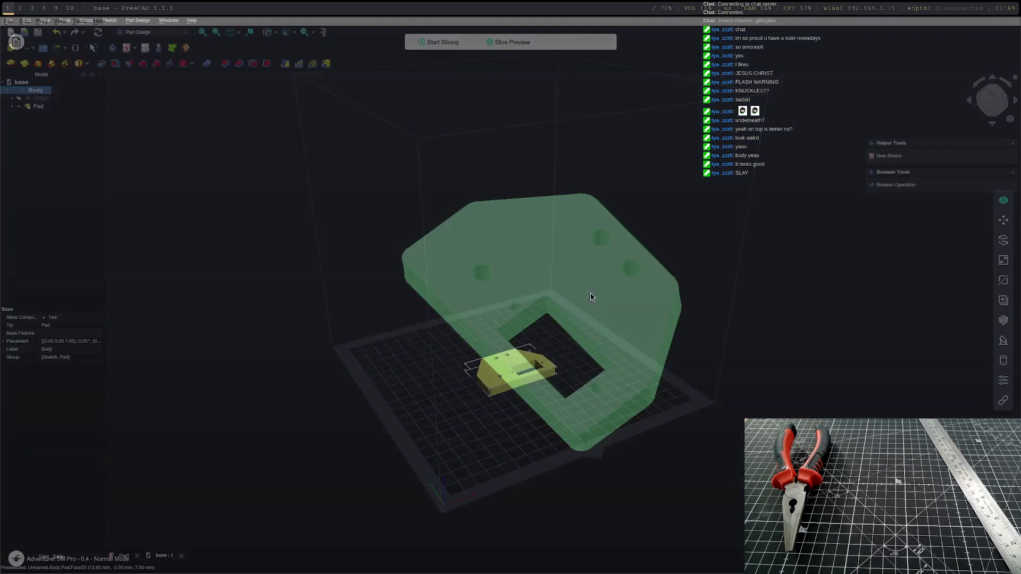
# Step: Create a new empty Unnamed document in FreeCAD
pyautogui.scroll(-5, 481, 279)
pyautogui.moveTo(506, 349); pyautogui.dragTo(579, 379, button='middle')
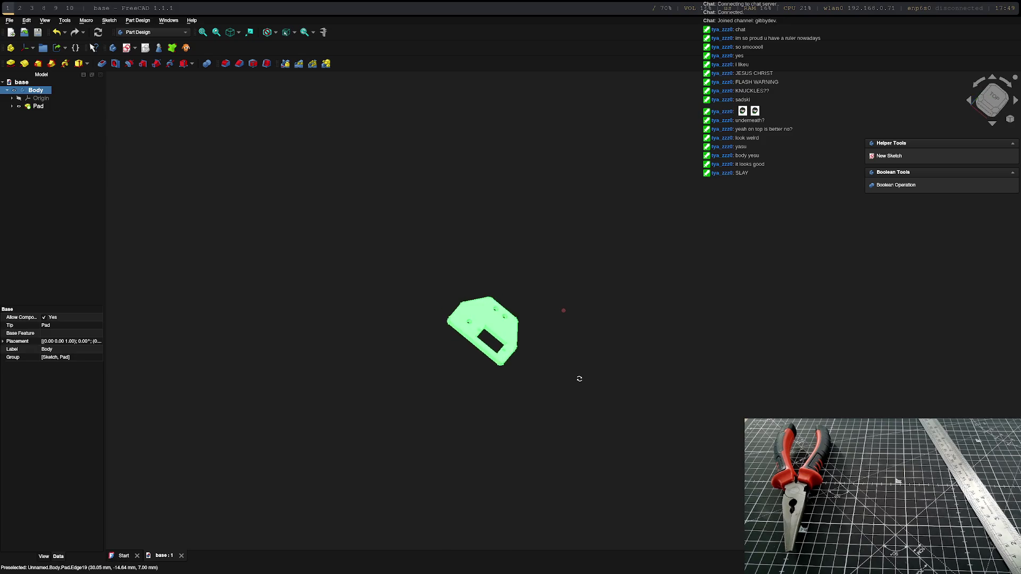
pyautogui.scroll(5, 452, 325)
pyautogui.scroll(-5, 479, 337)
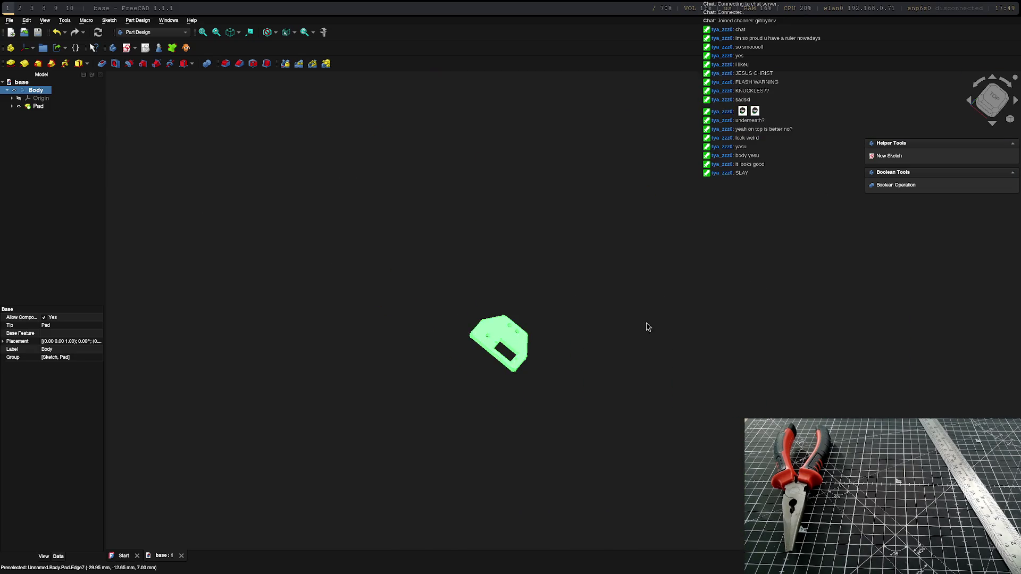
pyautogui.scroll(3, 647, 327)
pyautogui.moveTo(232, 221); pyautogui.dragTo(57, 155, button='middle')
pyautogui.rightClick(35, 183)
pyautogui.press('Escape')
pyautogui.click(9, 20)
pyautogui.click(19, 28)
pyautogui.click(28, 90)
# Step: Save the new document under the name connector
pyautogui.hotkey('ctrl', 's')
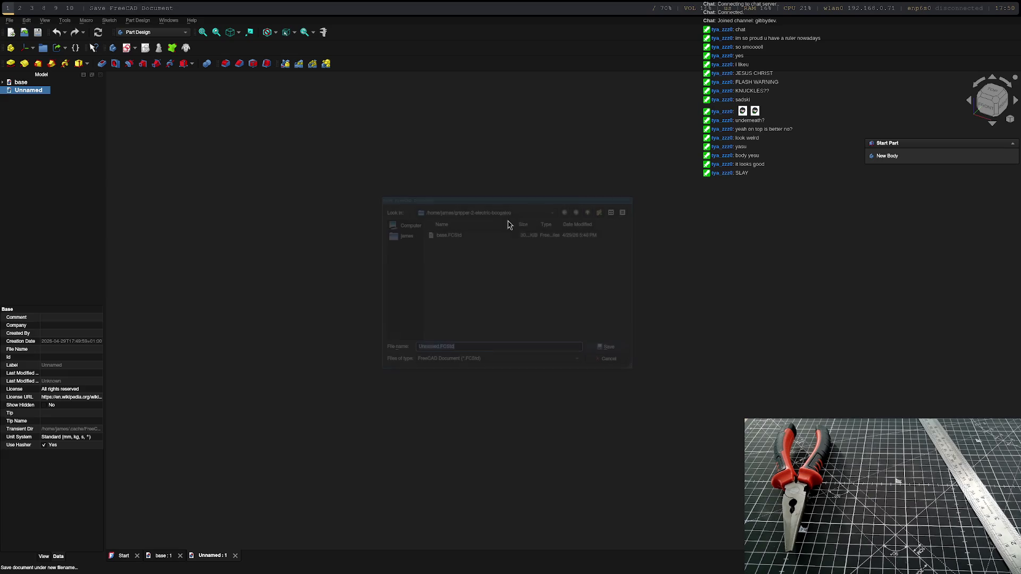
pyautogui.write('connector')
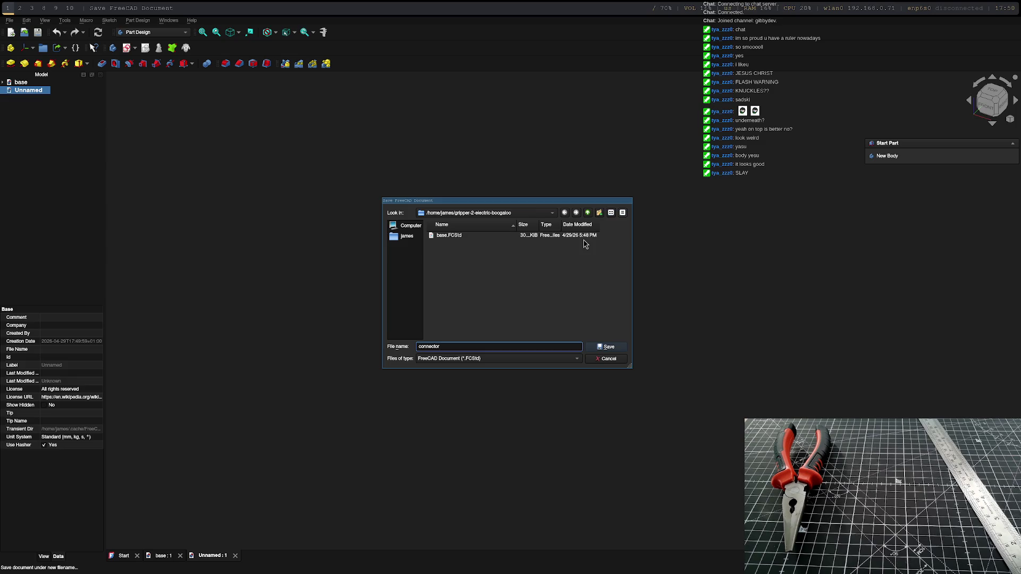
pyautogui.press('Return')
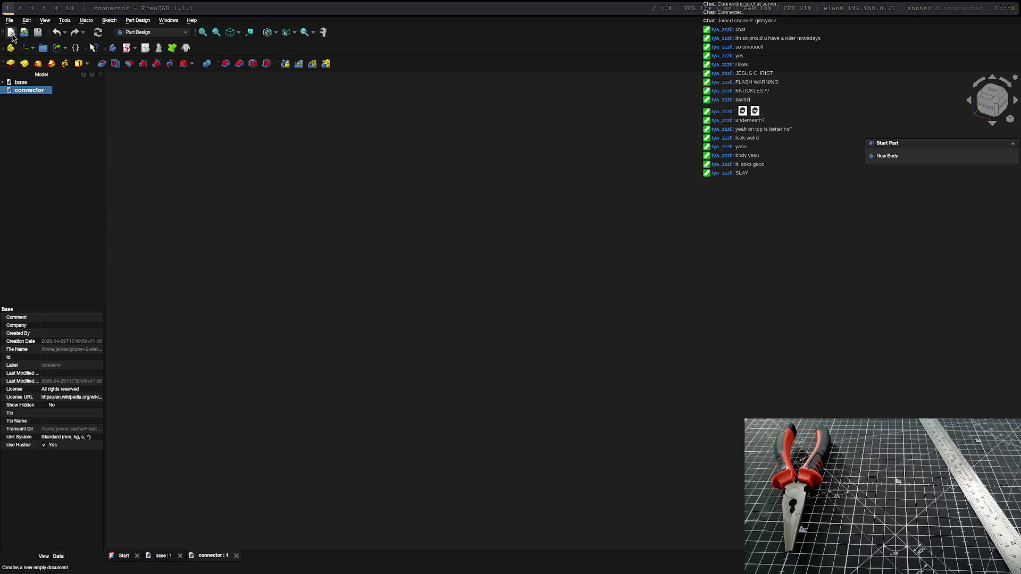
# Step: Add a new body to connector with a sketch on the XY plane
pyautogui.click(888, 157)
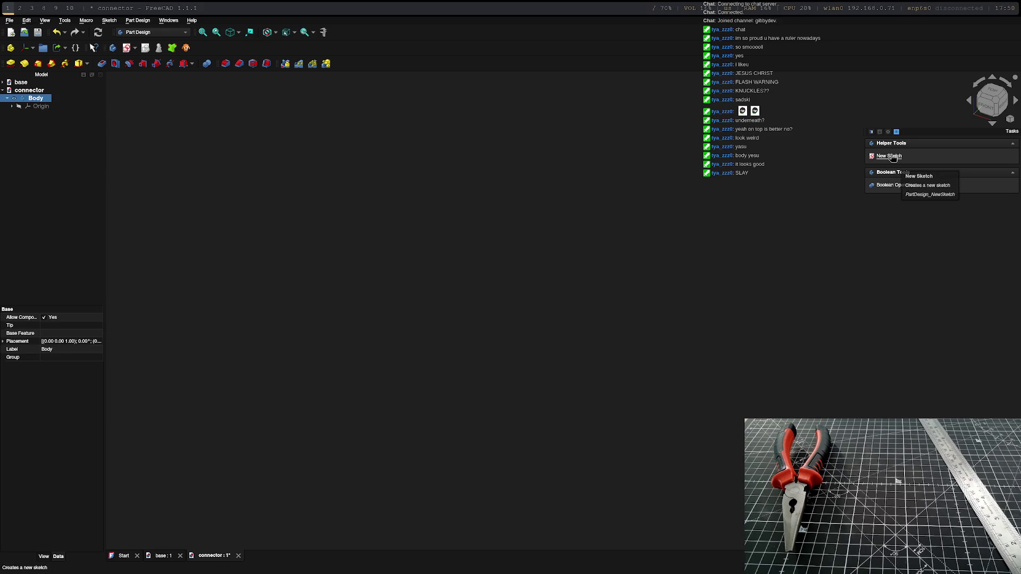
pyautogui.click(895, 158)
pyautogui.click(618, 306)
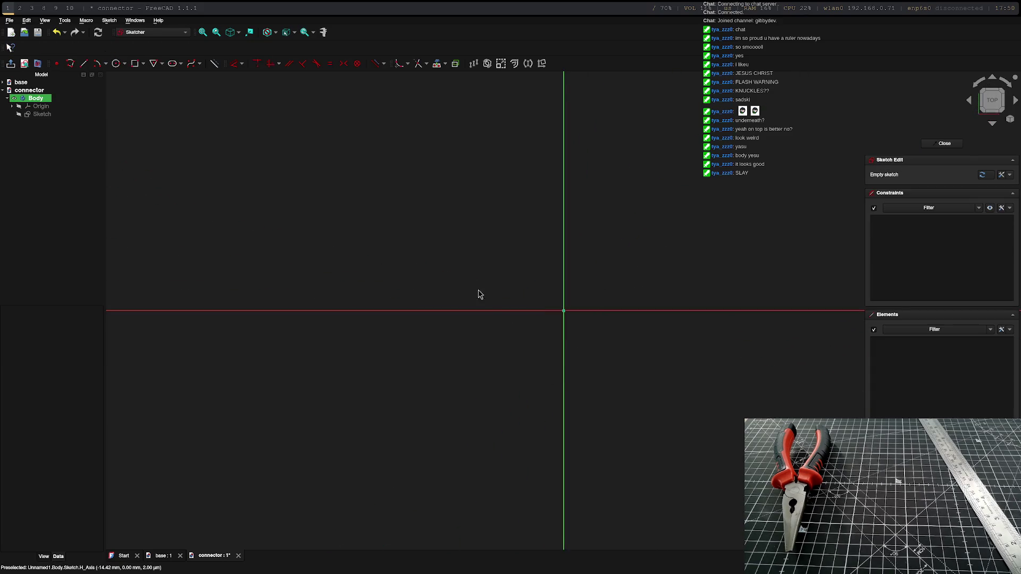
# Step: Draw a slot centred on the origin, 30 mm long at 0° with 5 mm radius
pyautogui.click(172, 63)
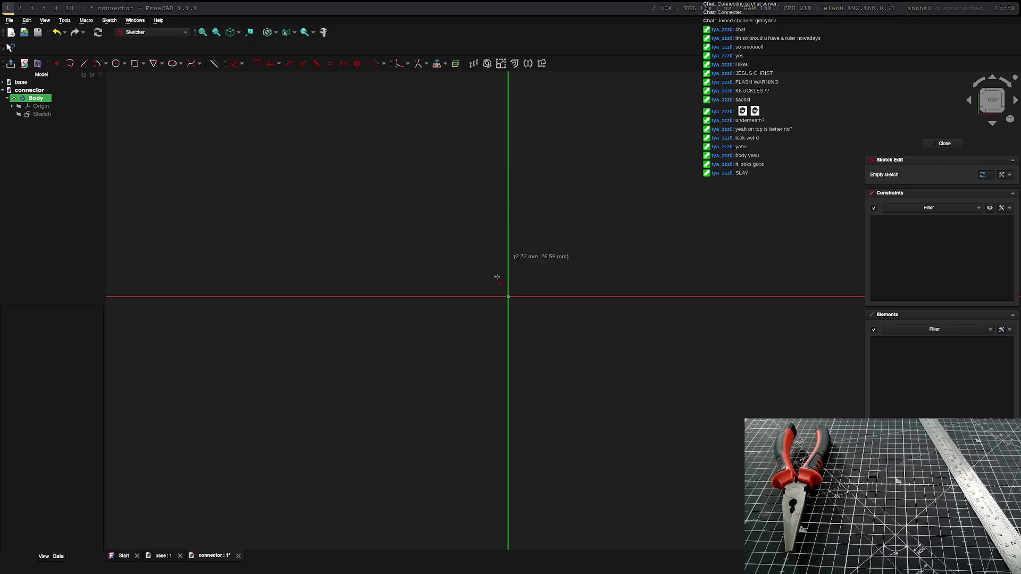
pyautogui.click(508, 297)
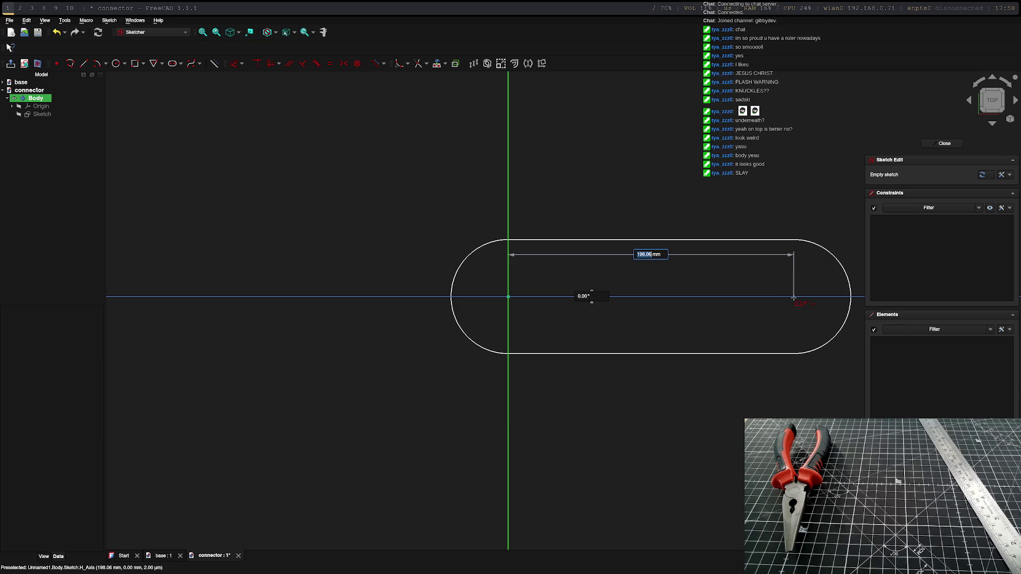
pyautogui.write('30')
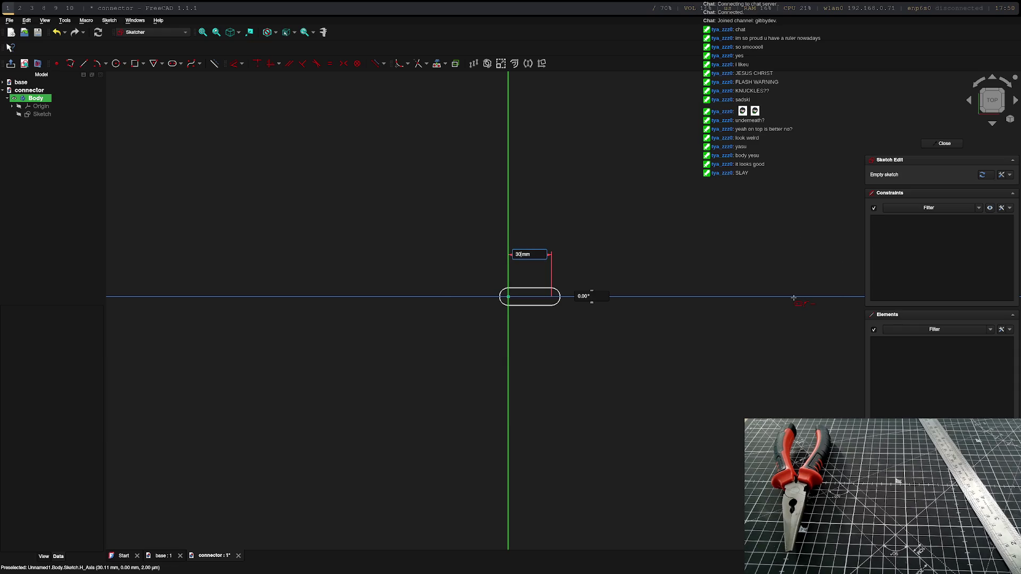
pyautogui.press('Tab')
pyautogui.press('Tab')
pyautogui.press('Return')
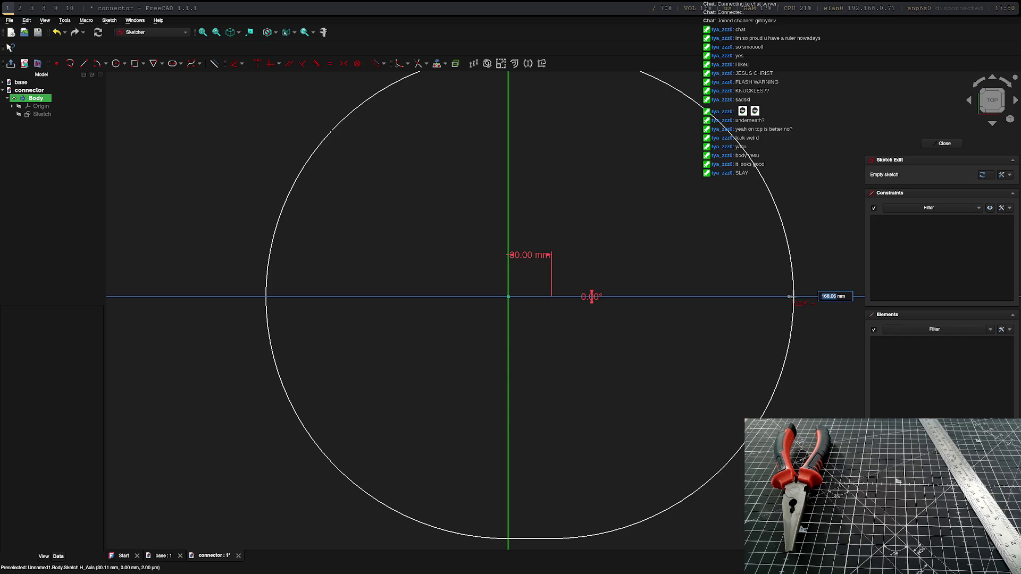
pyautogui.write('10')
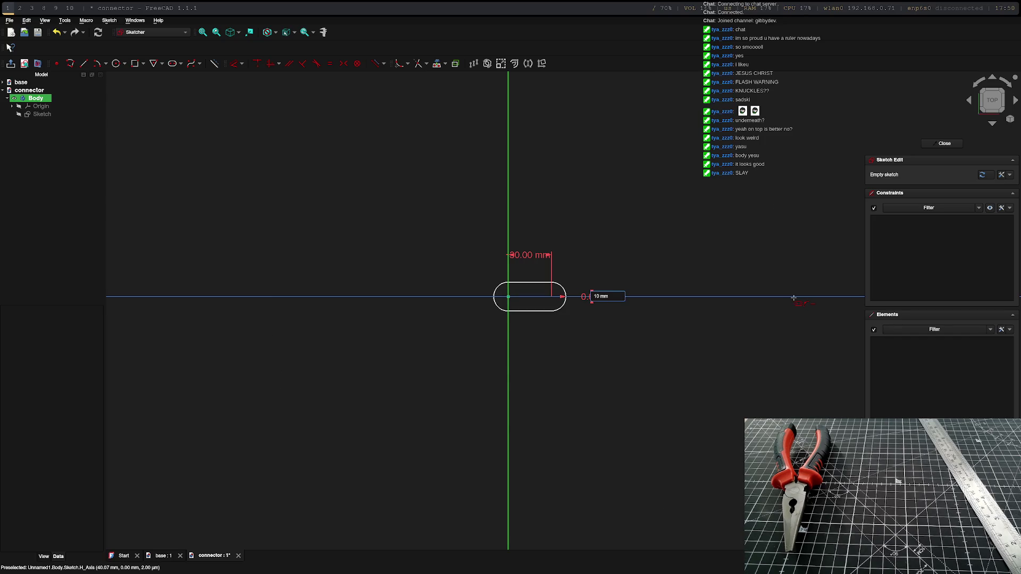
pyautogui.press('BackSpace')
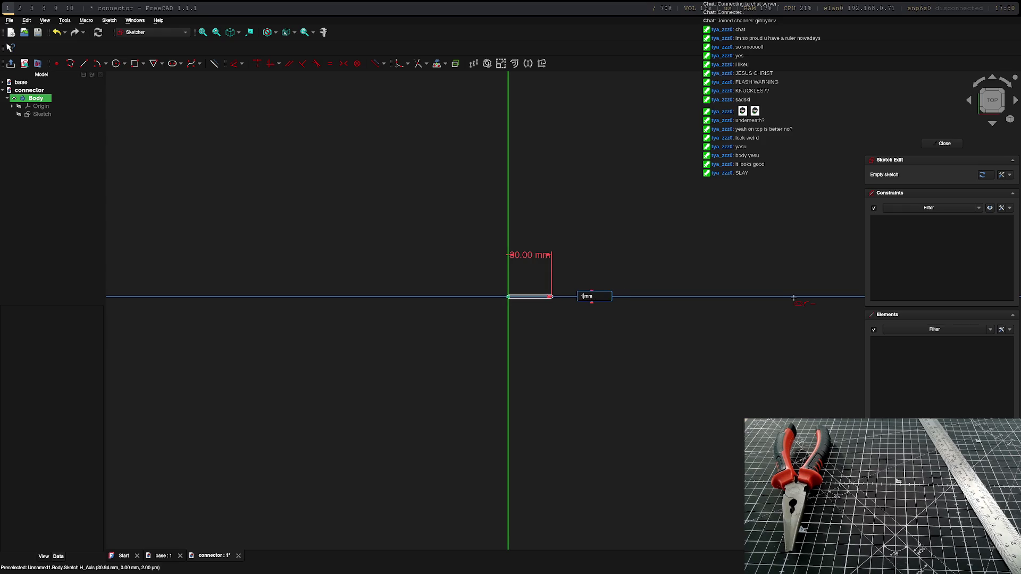
pyautogui.write('5')
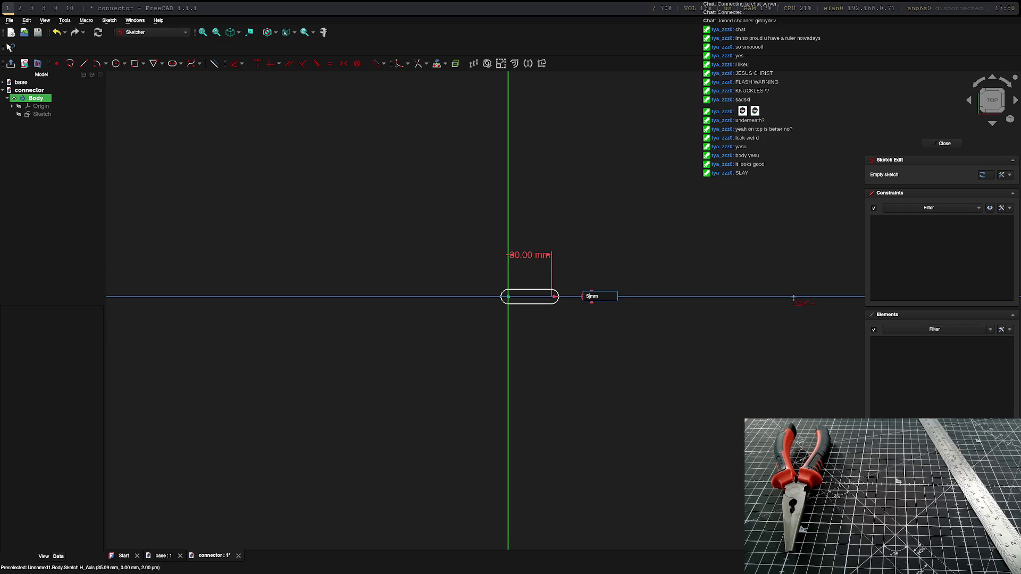
pyautogui.press('Return')
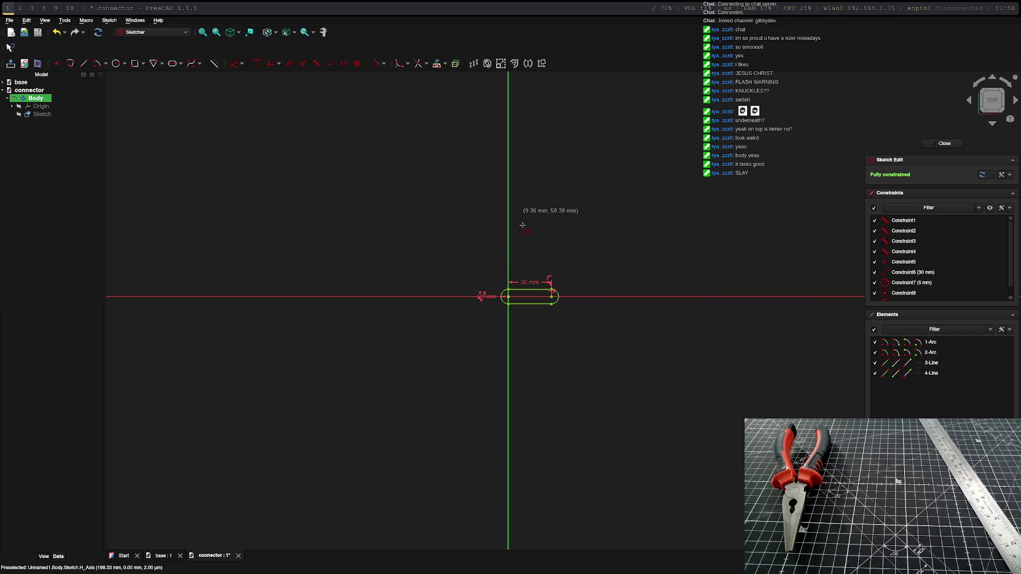
pyautogui.scroll(8, 567, 352)
# Step: Add a 6 mm circle centred on the left end of the slot
pyautogui.scroll(-5, 528, 340)
pyautogui.moveTo(528, 340); pyautogui.dragTo(601, 572, button='middle')
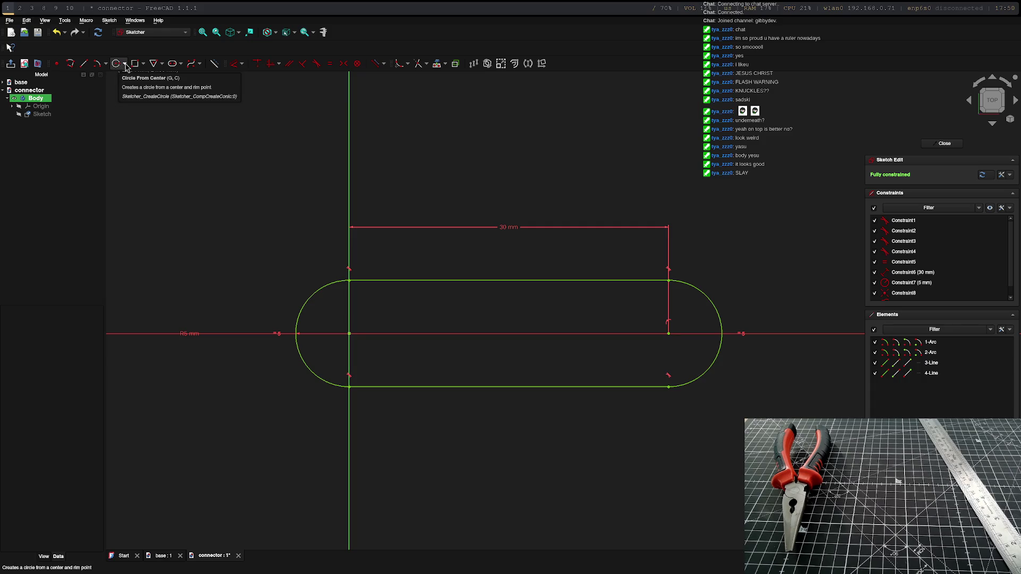
pyautogui.press('g')
pyautogui.press('c')
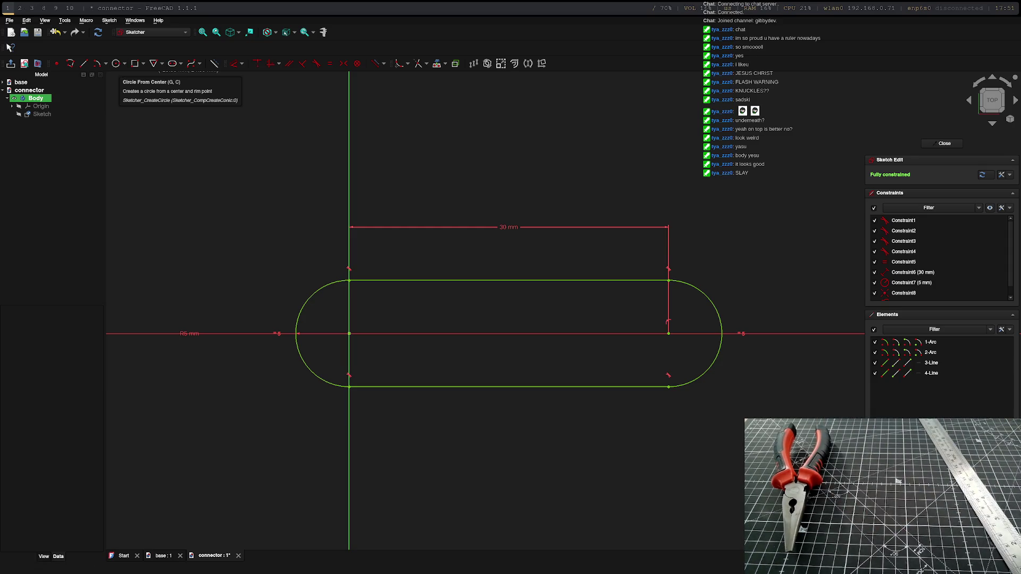
pyautogui.click(116, 63)
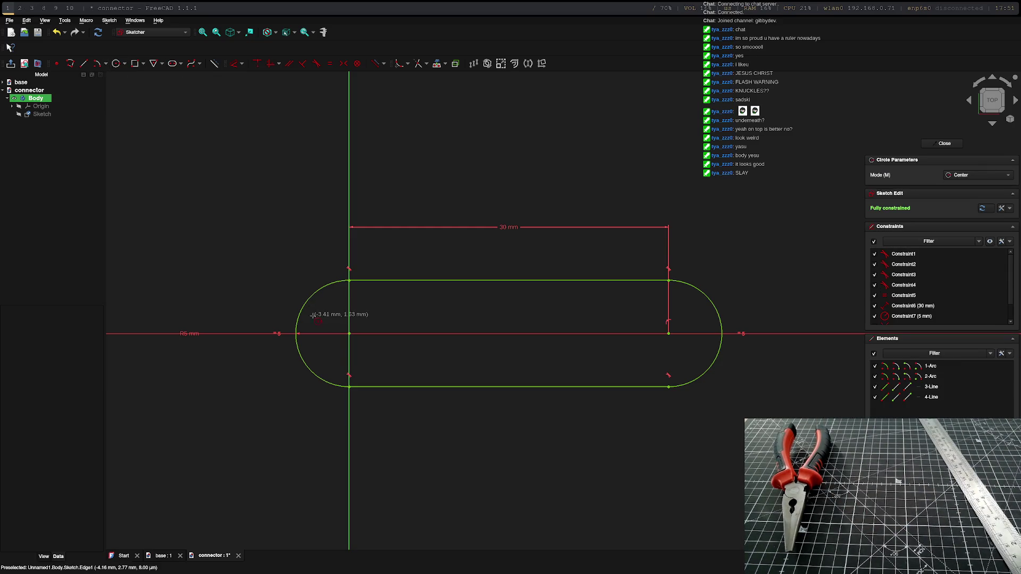
pyautogui.click(349, 333)
pyautogui.write('6')
pyautogui.press('Return')
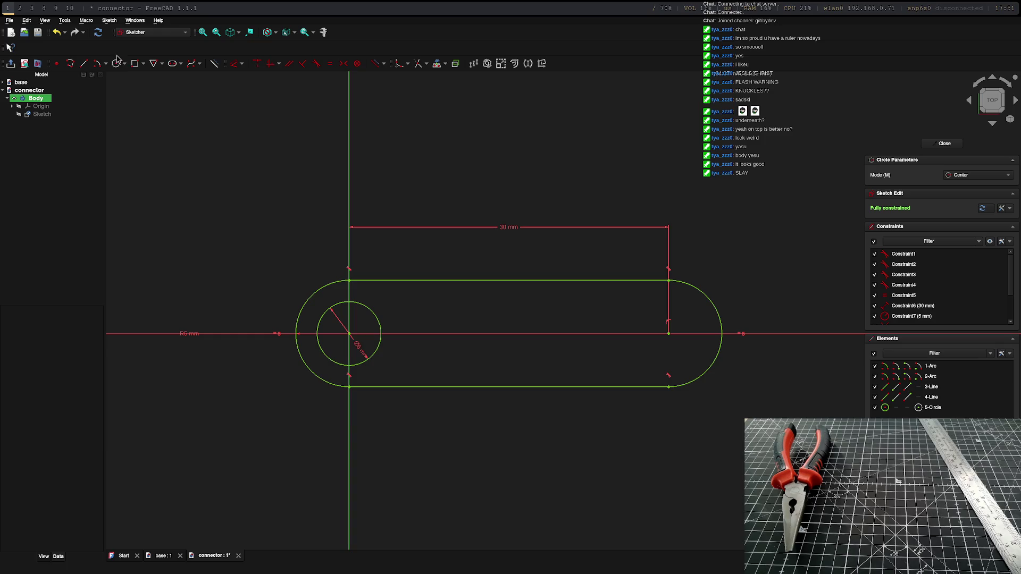
# Step: Add a matching 6 mm circle at the right slot end and close the sketch
pyautogui.click(669, 334)
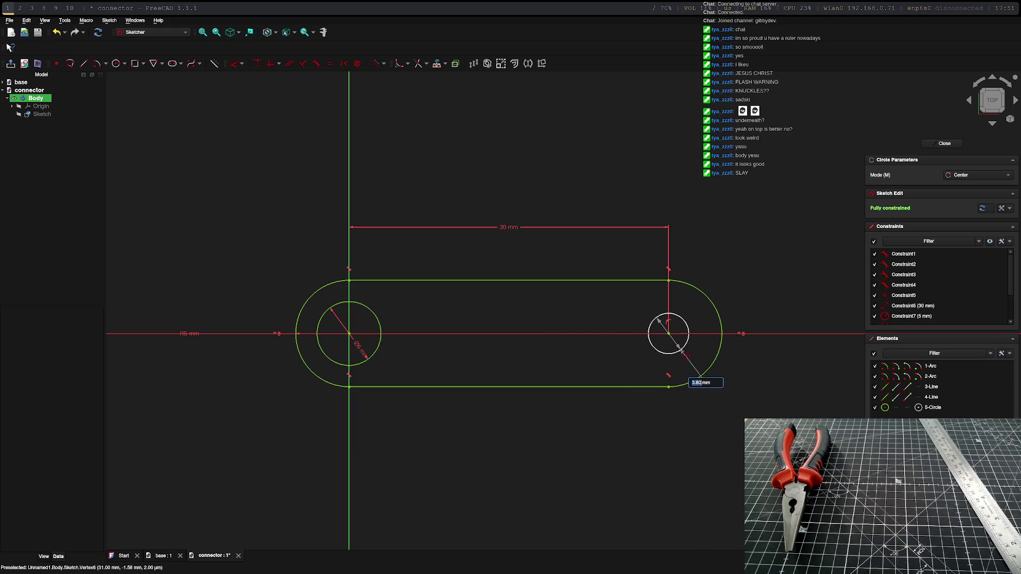
pyautogui.write('6')
pyautogui.press('Return')
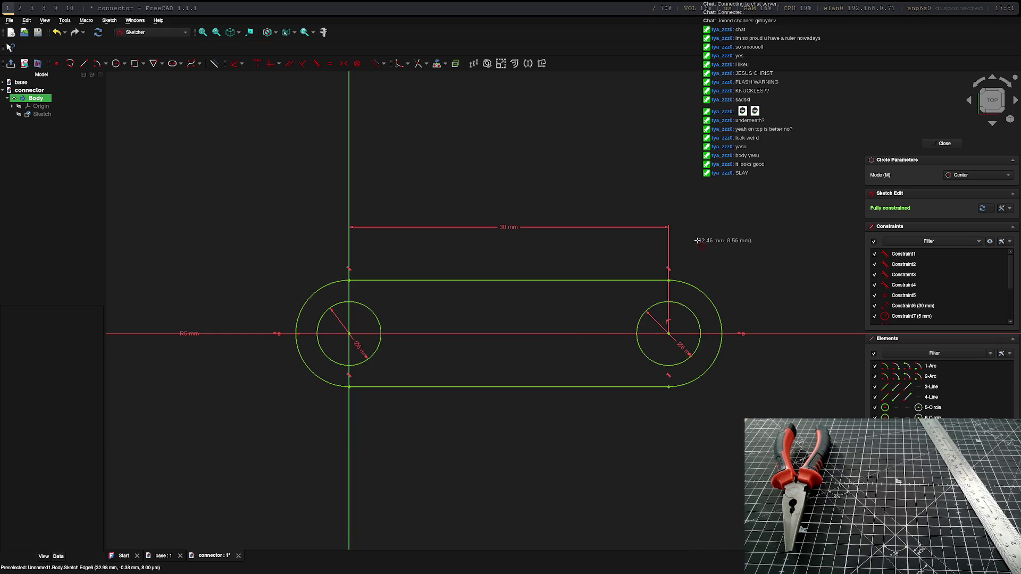
pyautogui.click(944, 143)
pyautogui.click(885, 169)
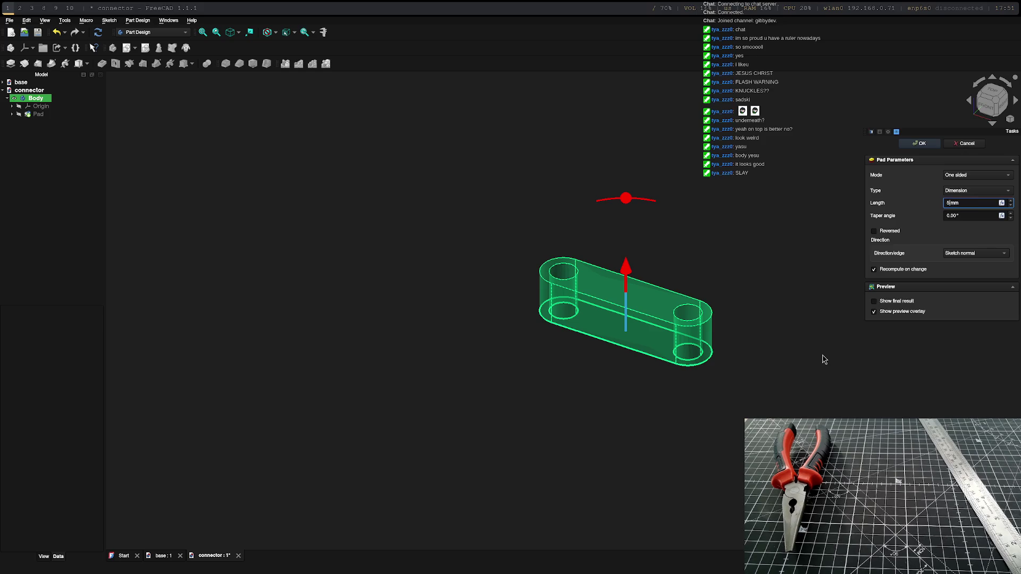
# Step: Confirm the 5 mm pad and select the connector bar's top face
pyautogui.press('Return')
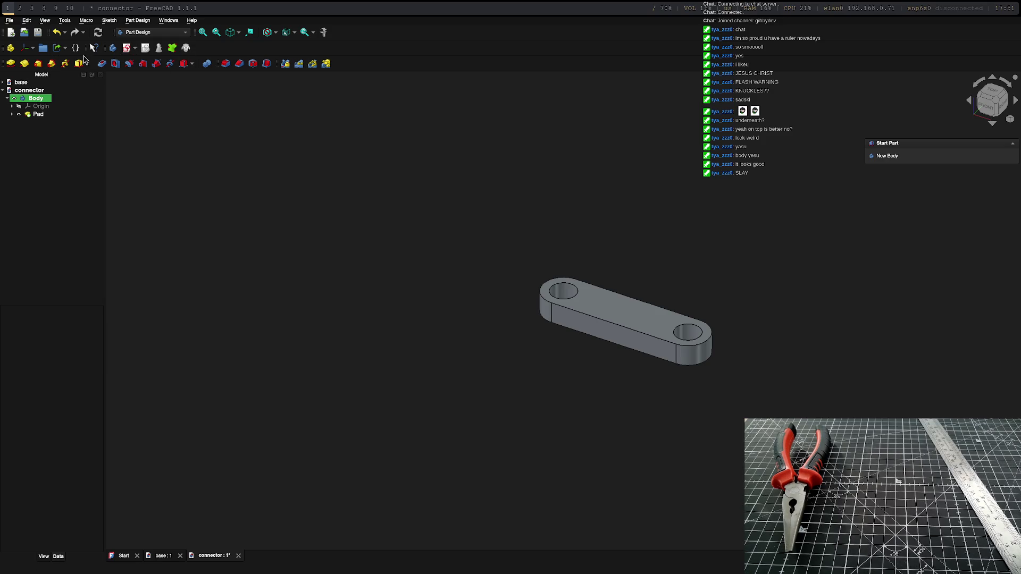
pyautogui.click(617, 309)
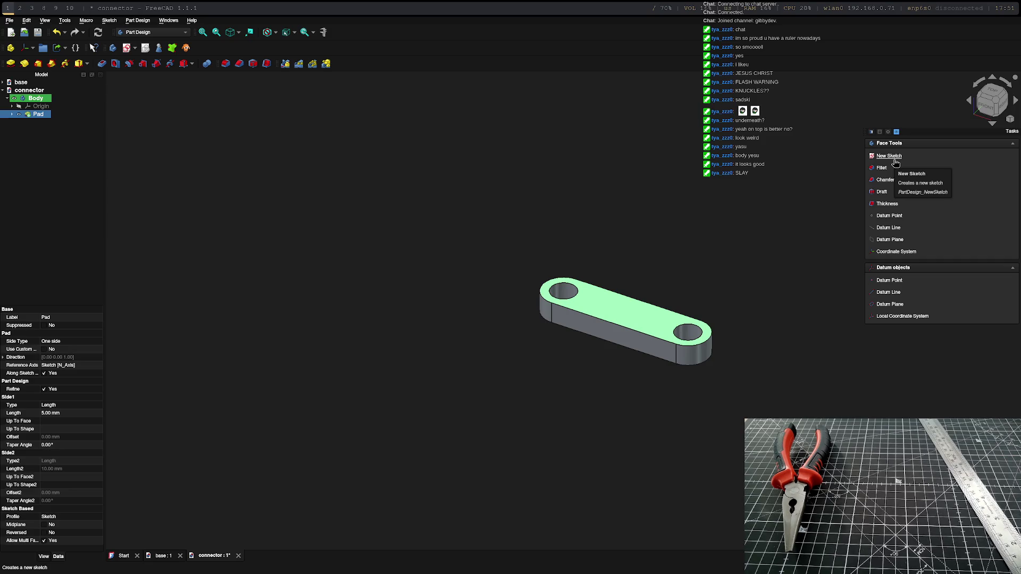
# Step: Start a sketch on the top face and project both hole edges as external geometry
pyautogui.click(895, 160)
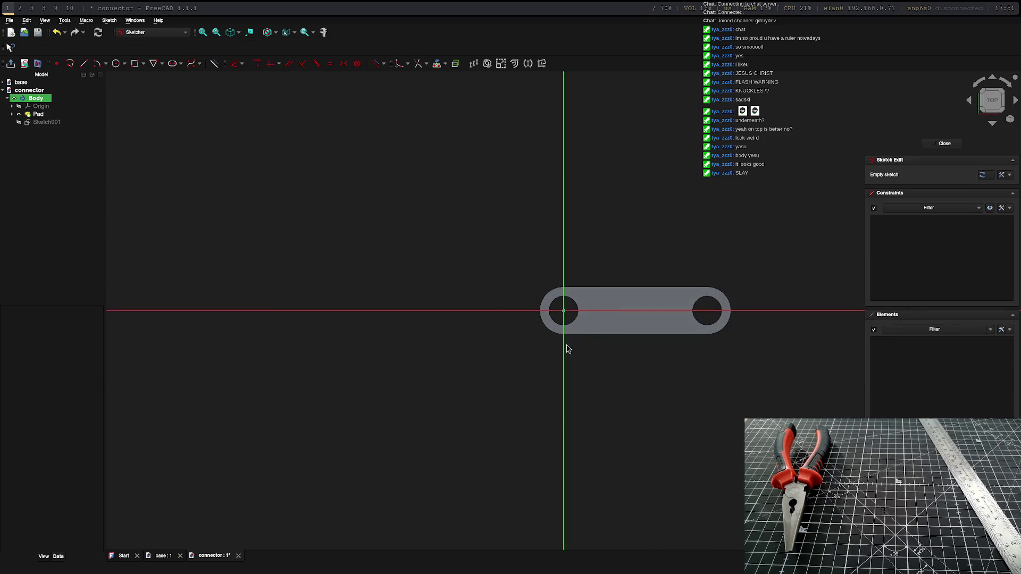
pyautogui.scroll(5, 661, 348)
pyautogui.scroll(-4, 564, 268)
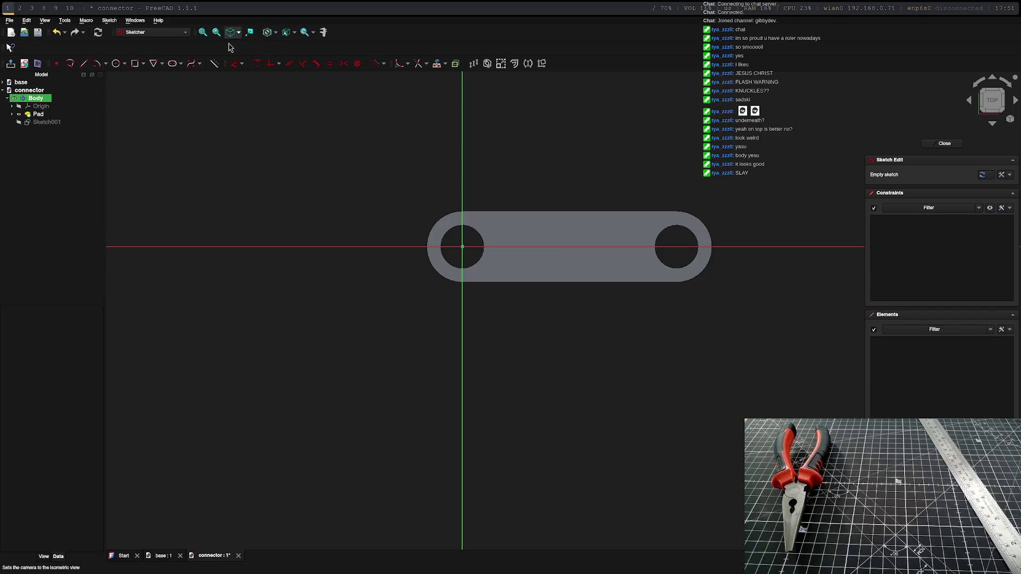
pyautogui.click(437, 63)
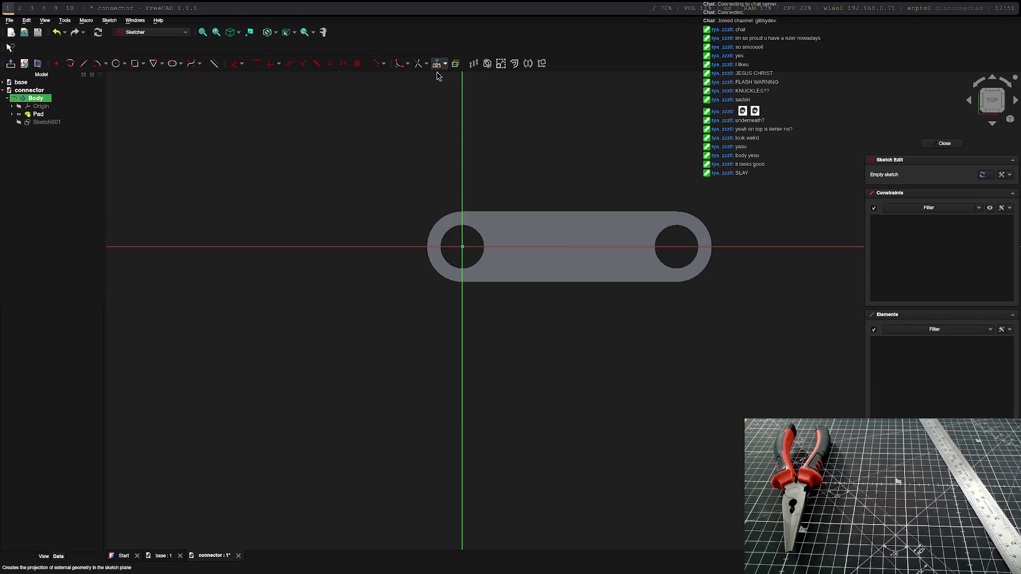
pyautogui.click(478, 234)
pyautogui.click(662, 231)
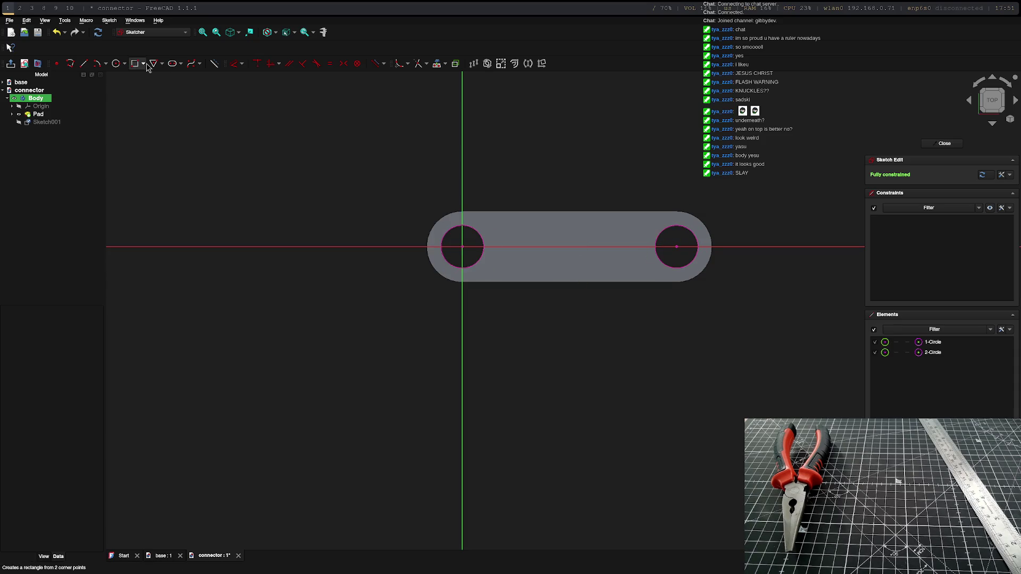
# Step: Draw two 8 mm circles centred on the holes and close the sketch
pyautogui.click(115, 64)
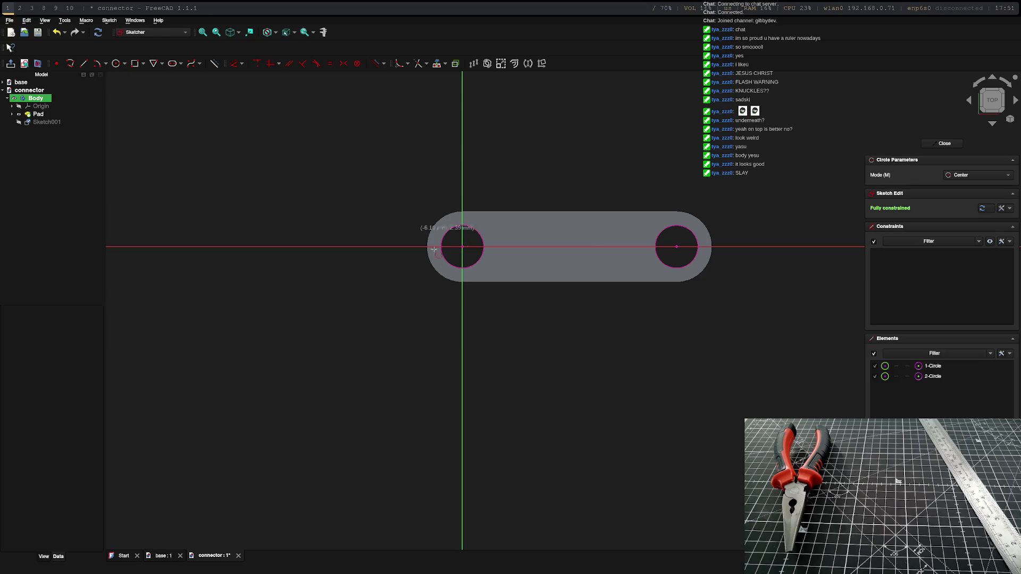
pyautogui.click(462, 247)
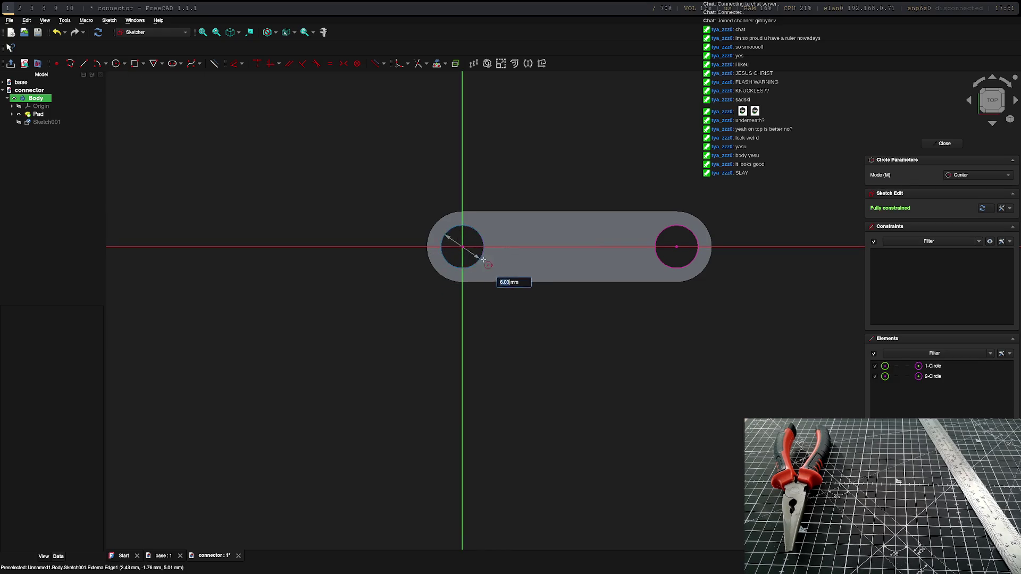
pyautogui.write('8')
pyautogui.press('Return')
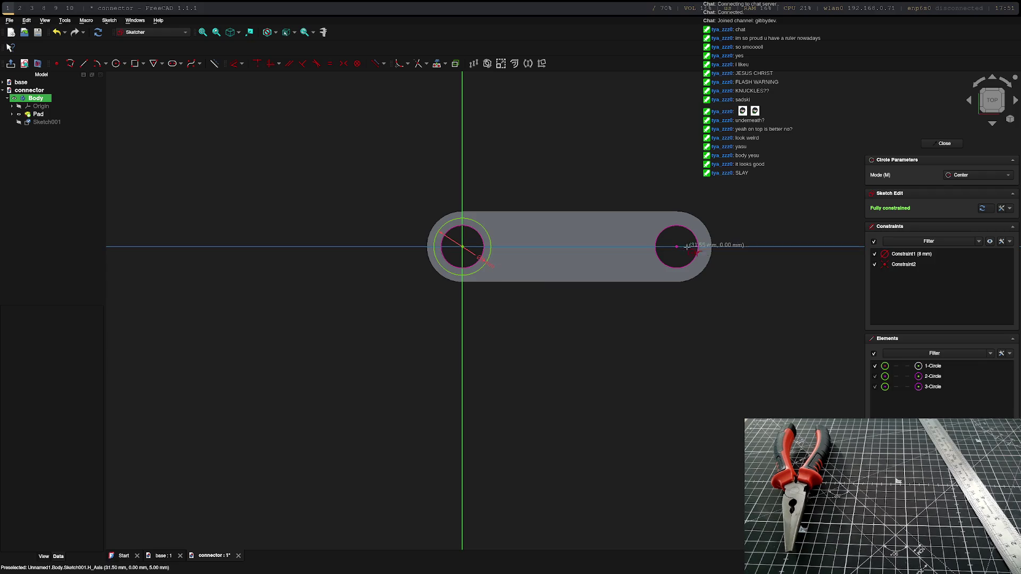
pyautogui.click(677, 248)
pyautogui.write('8')
pyautogui.press('Return')
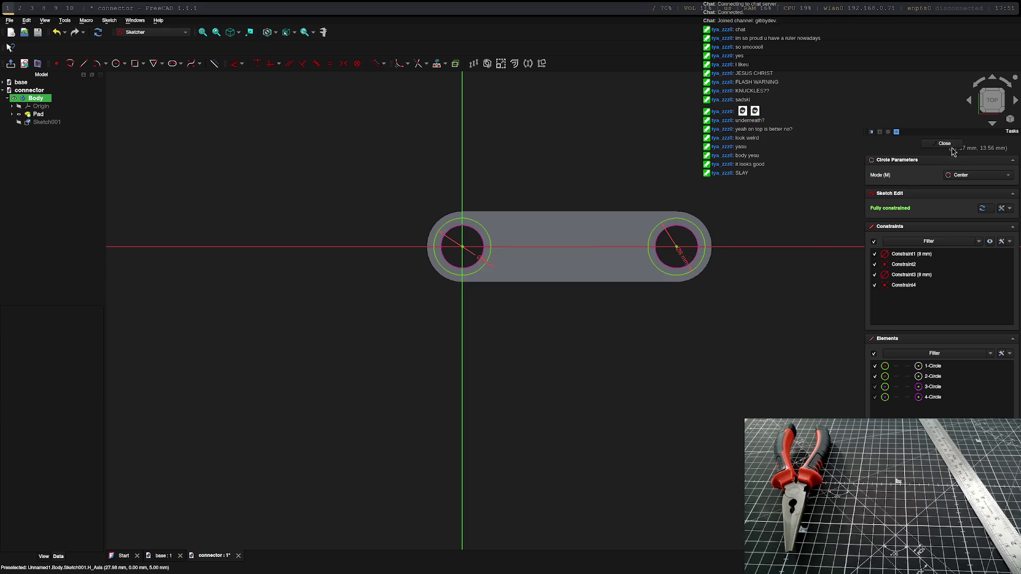
pyautogui.click(944, 144)
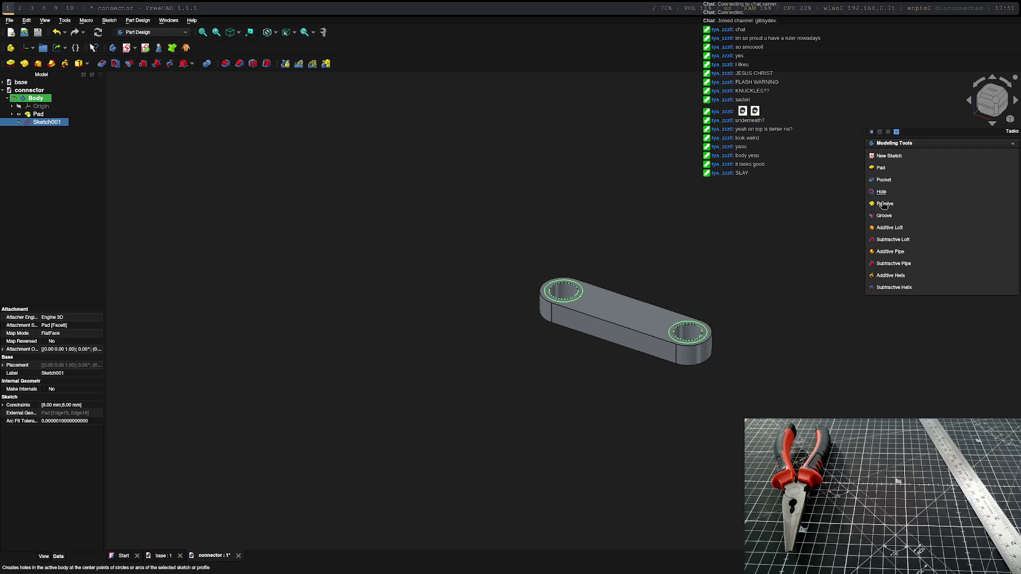
# Step: Pocket the two 8 mm circles into the bar and inspect the recesses
pyautogui.click(883, 181)
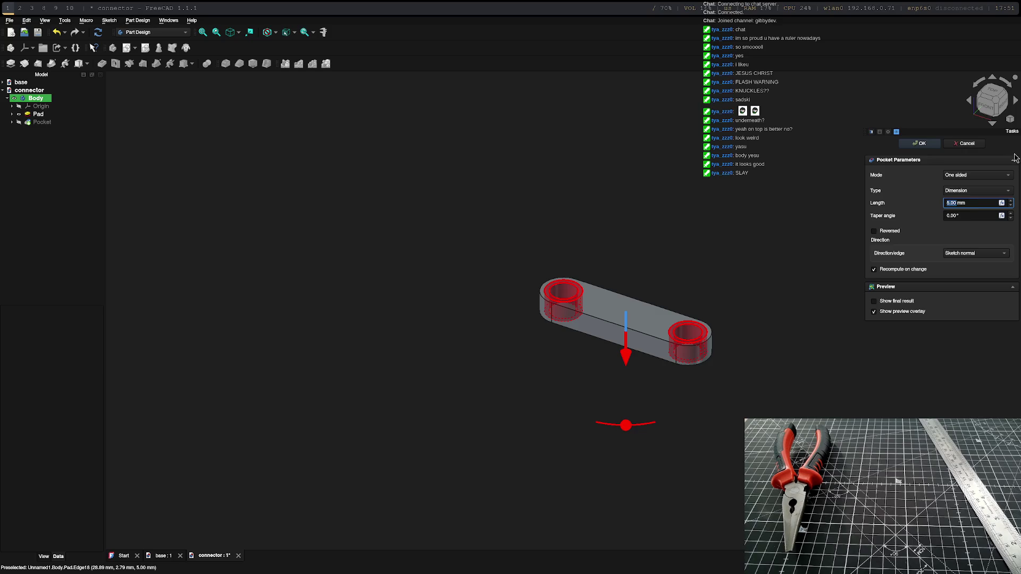
pyautogui.press('Return')
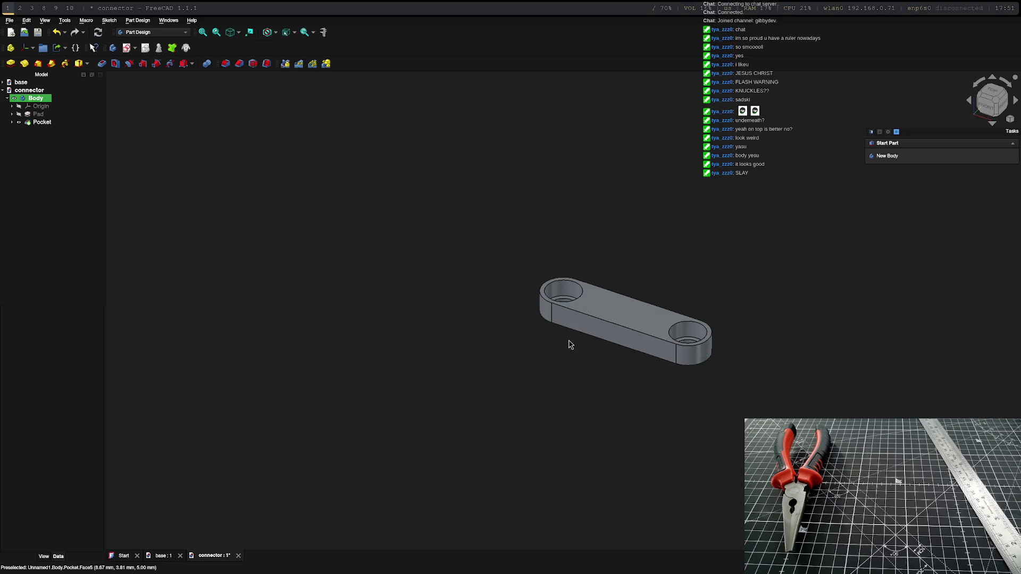
pyautogui.scroll(5, 645, 383)
pyautogui.moveTo(640, 287)
pyautogui.mouseDown(button='middle')
pyautogui.moveTo(515, 337)
pyautogui.moveTo(531, 351)
pyautogui.moveTo(519, 365)
pyautogui.moveTo(570, 345)
pyautogui.mouseUp(button='middle')
pyautogui.scroll(-6, 521, 330)
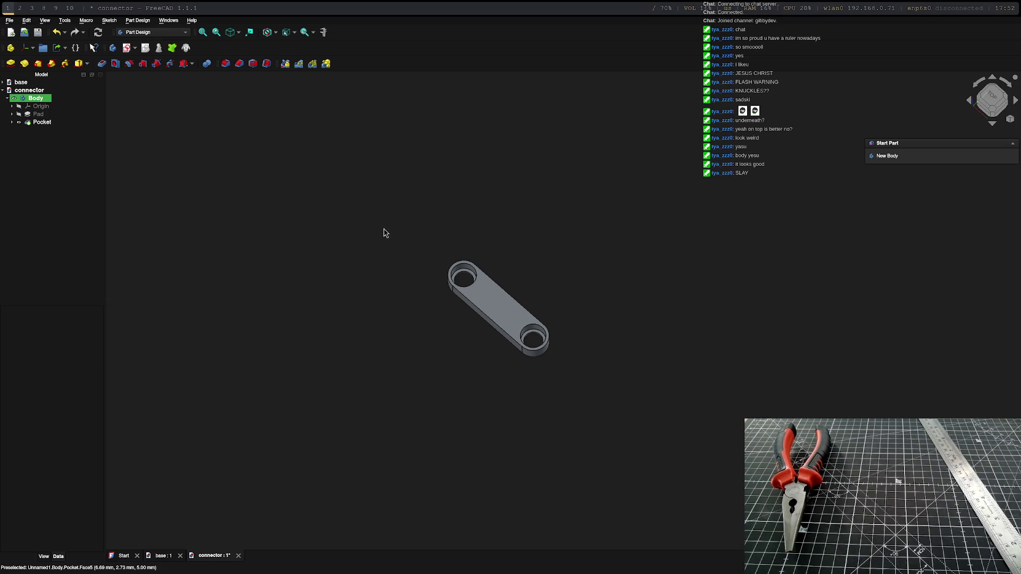
pyautogui.moveTo(467, 317)
pyautogui.mouseDown(button='middle')
pyautogui.moveTo(492, 281)
pyautogui.moveTo(638, 269)
pyautogui.mouseUp(button='middle')
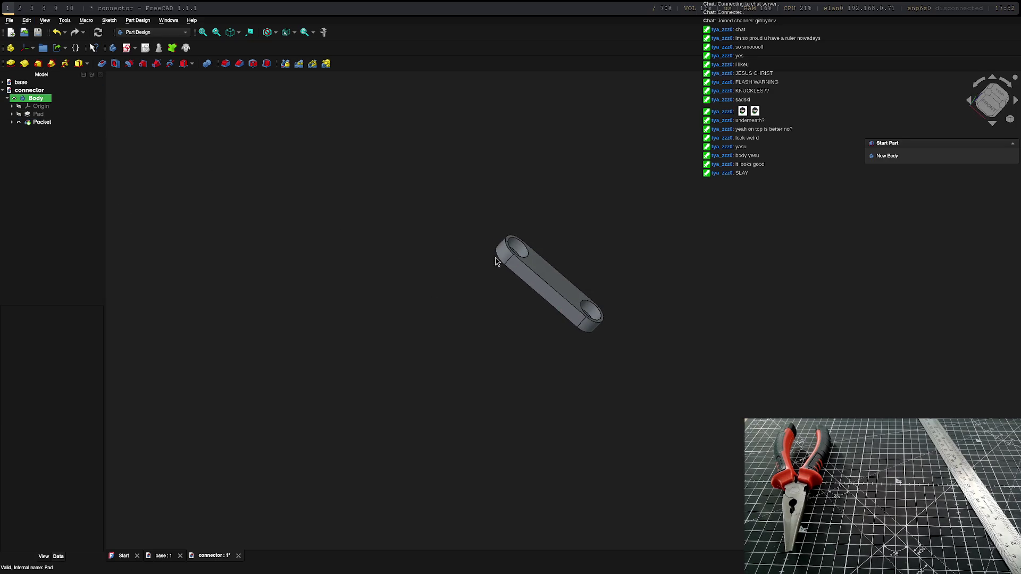
# Step: Save the connector document and collapse its node in the model tree
pyautogui.hotkey('ctrl', 's')
pyautogui.click(29, 90)
pyautogui.click(3, 89)
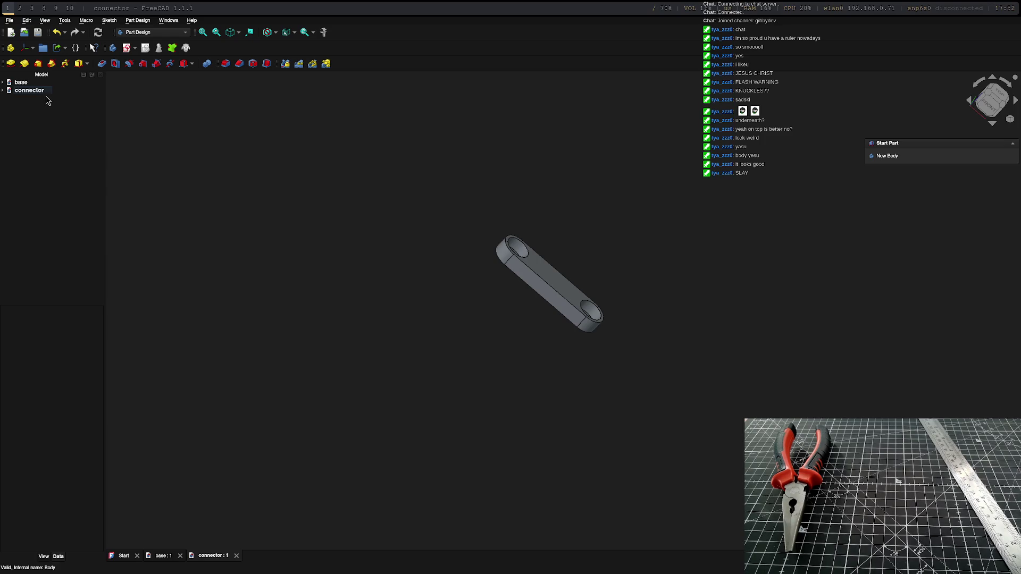
pyautogui.rightClick(35, 138)
pyautogui.press('Escape')
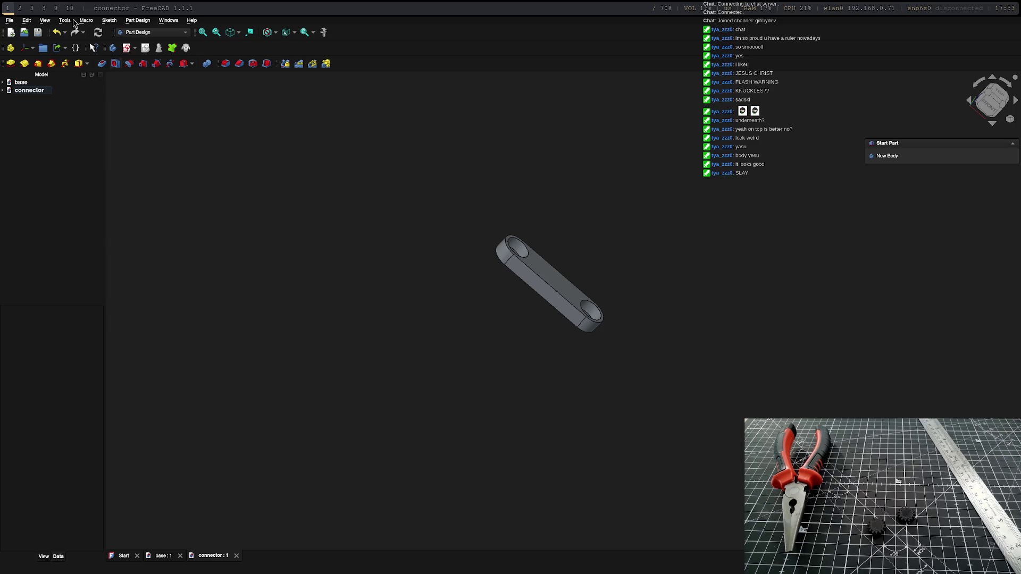
pyautogui.click(27, 20)
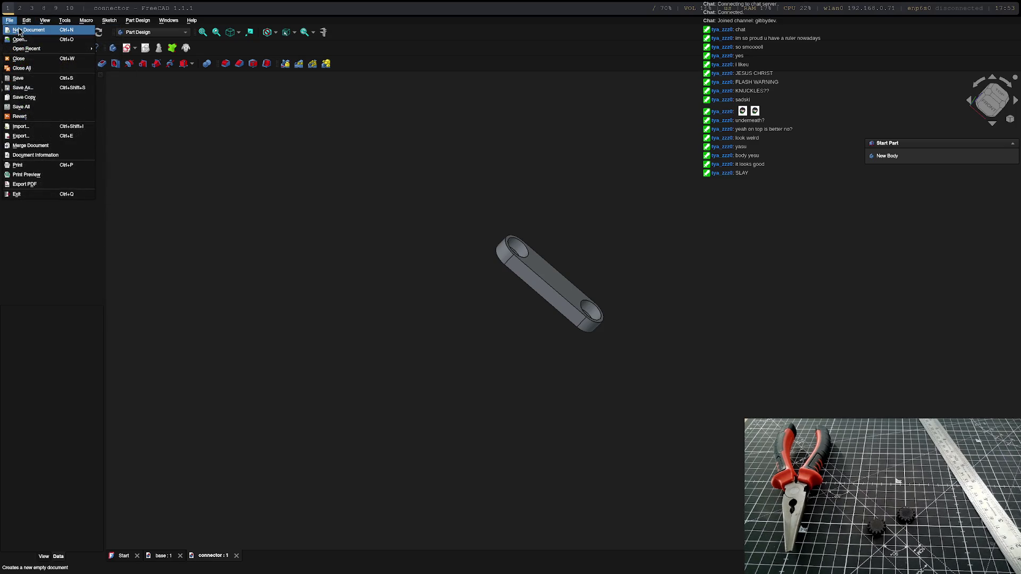
# Step: Create a new empty Unnamed document, leaving it unsaved for now
pyautogui.click(20, 30)
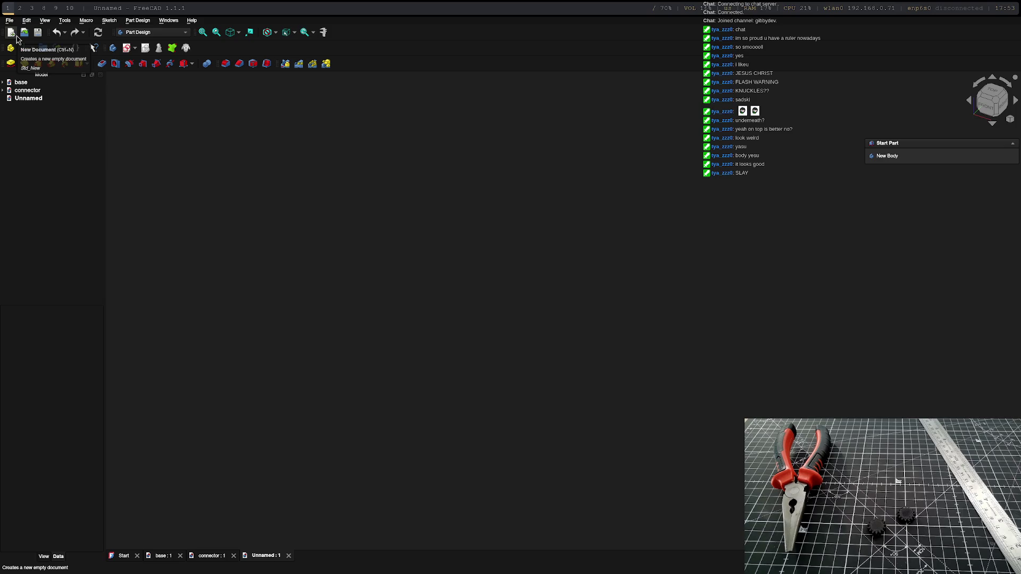
pyautogui.click(32, 98)
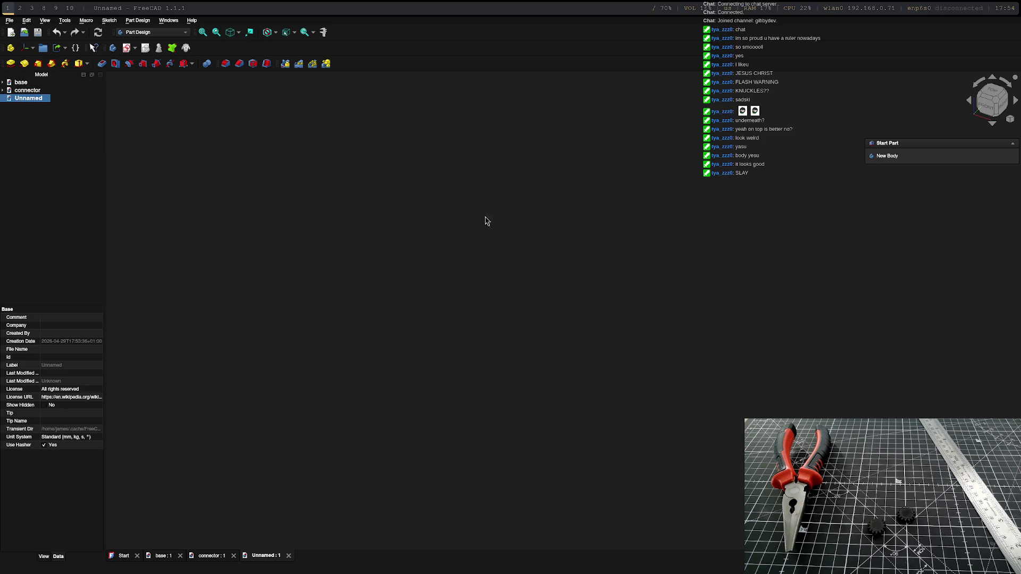
pyautogui.hotkey('ctrl', 's')
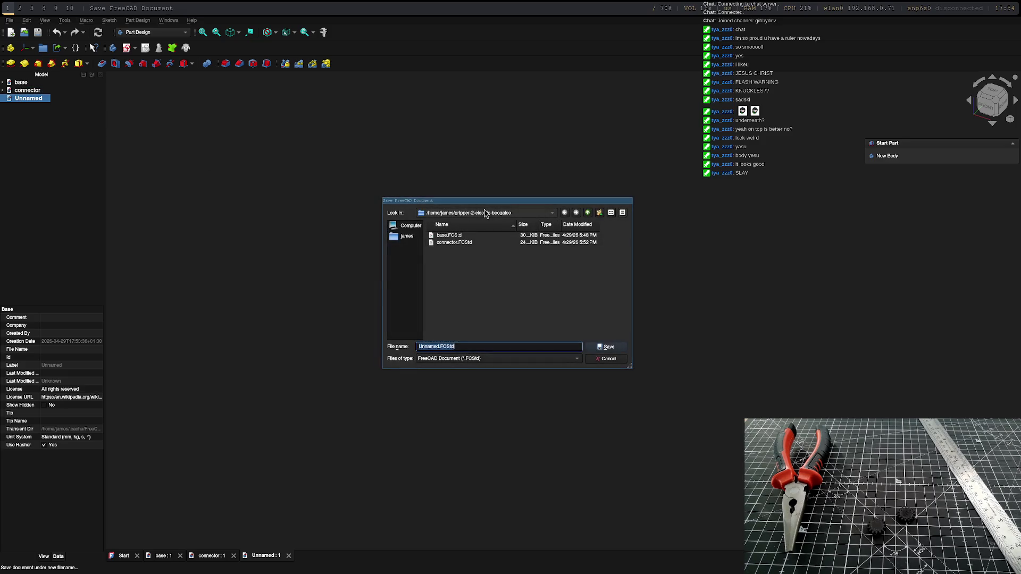
pyautogui.press('Escape')
pyautogui.click(26, 20)
pyautogui.click(296, 183)
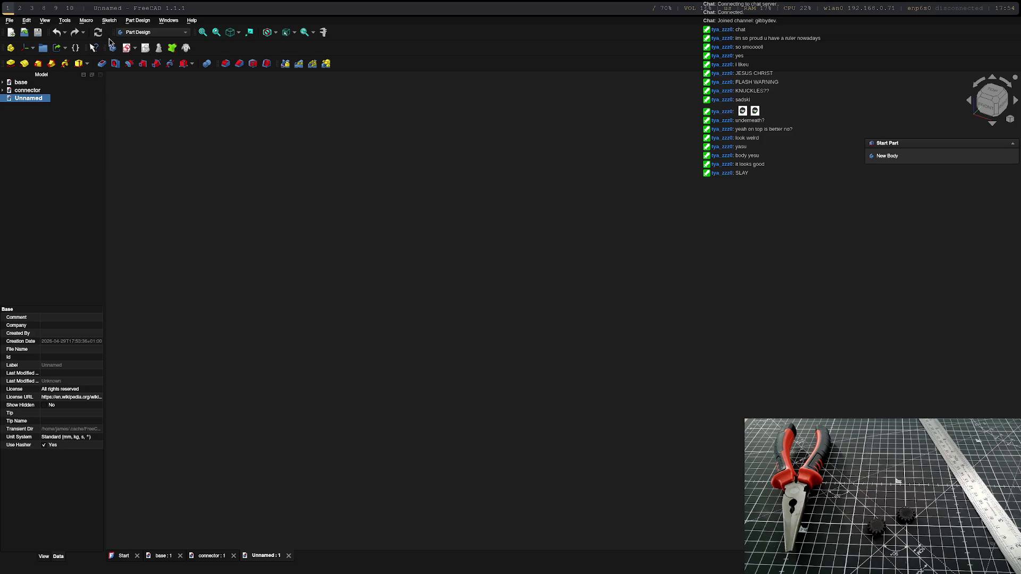
pyautogui.click(130, 32)
# Step: Switch to the Gear workbench, add a trial involute gear, then delete it
pyautogui.click(131, 50)
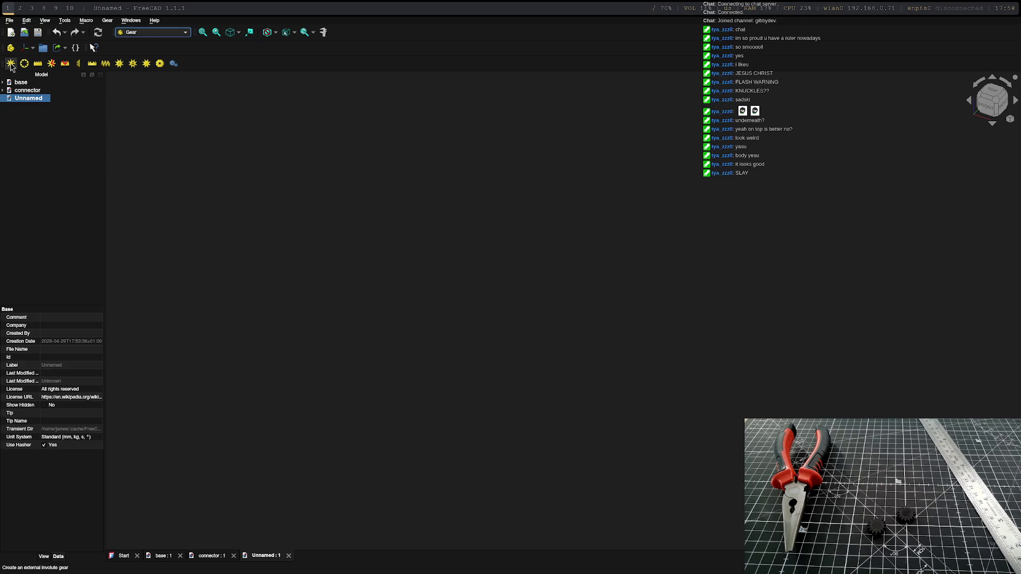
pyautogui.click(10, 65)
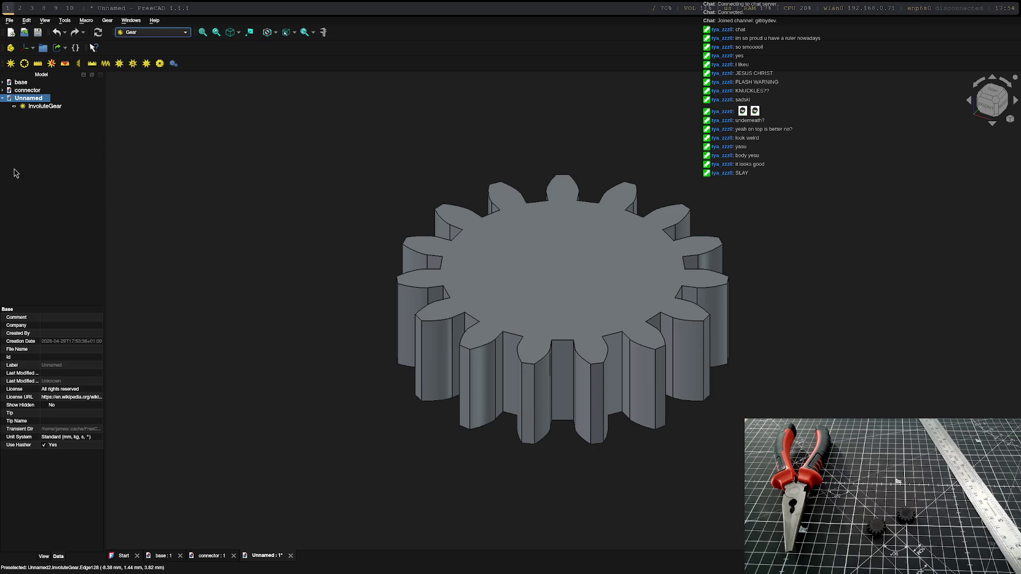
pyautogui.doubleClick(44, 106)
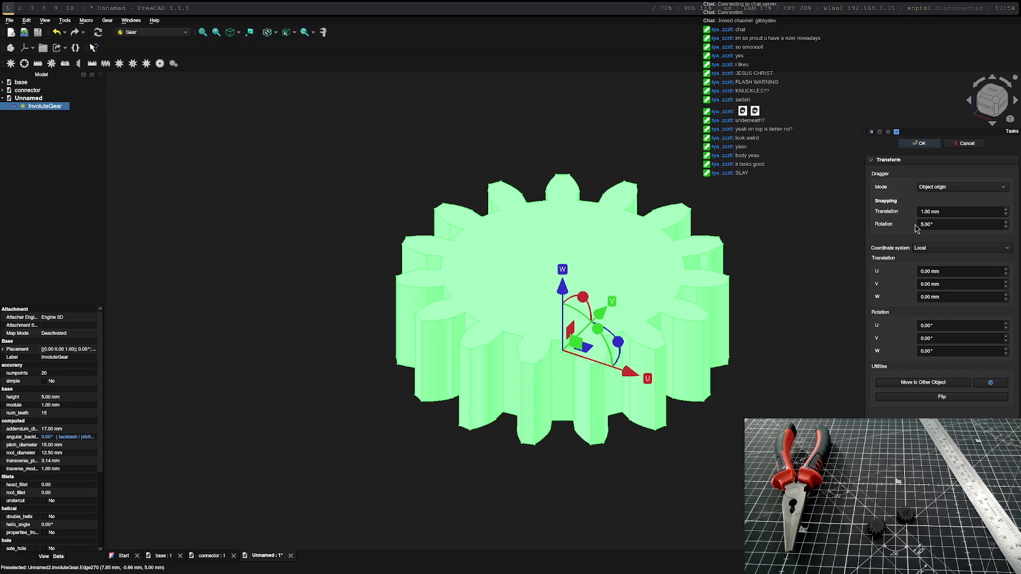
pyautogui.click(964, 143)
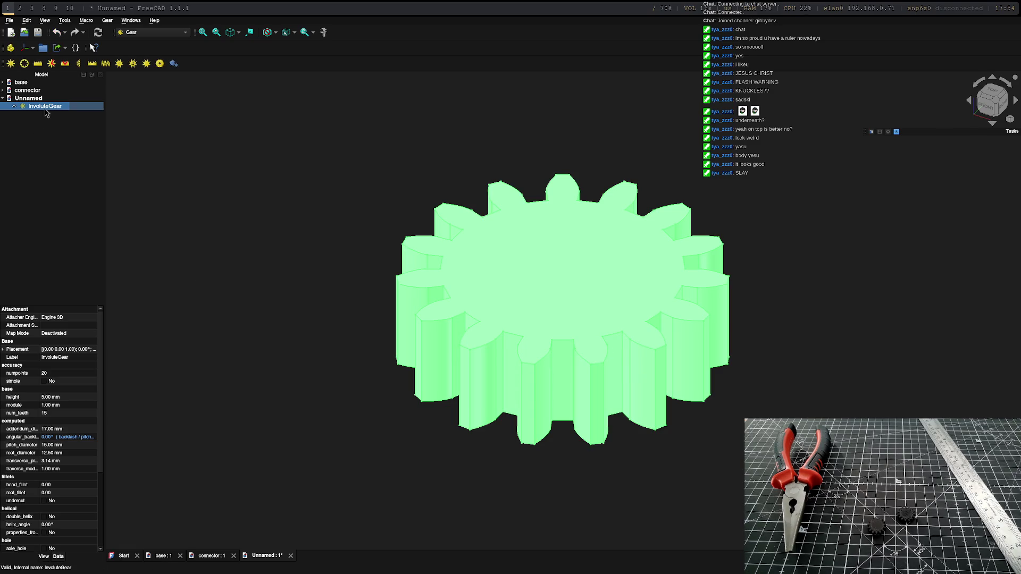
pyautogui.press('Delete')
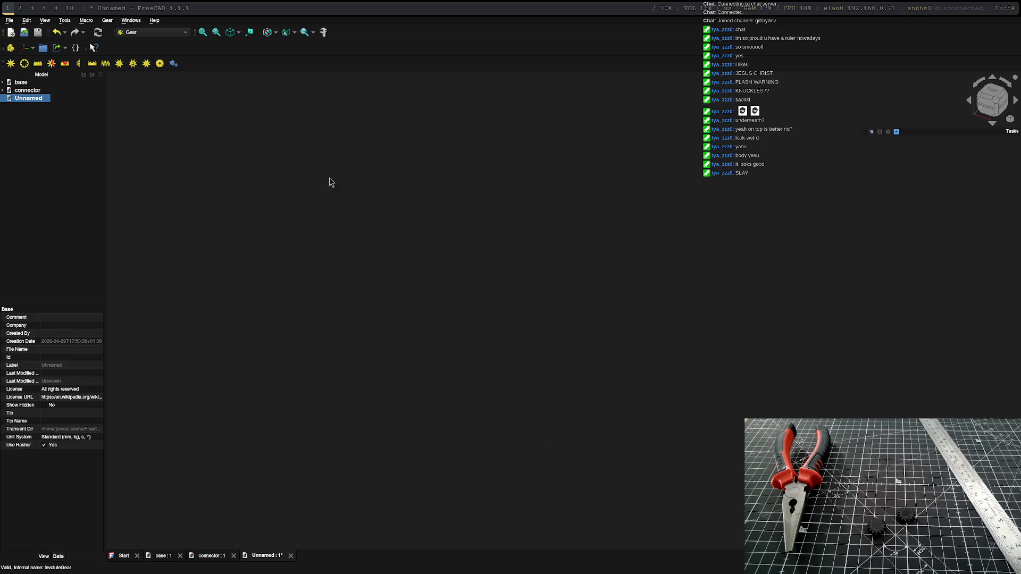
# Step: Return to the Gear workbench and create InvoluteGear001, a 15-tooth involute gear
pyautogui.rightClick(29, 99)
pyautogui.press('Escape')
pyautogui.click(134, 33)
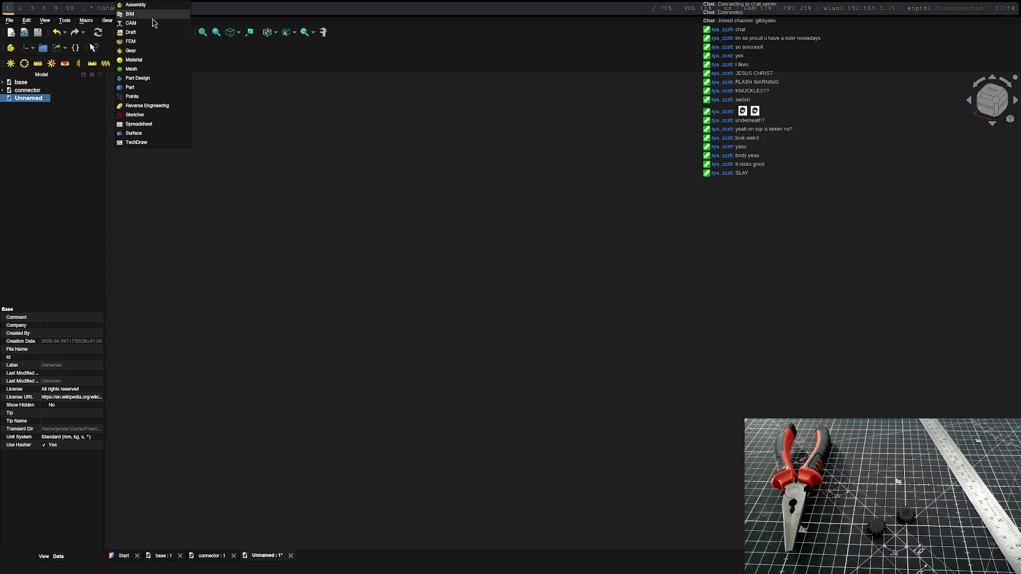
pyautogui.click(144, 82)
pyautogui.click(109, 20)
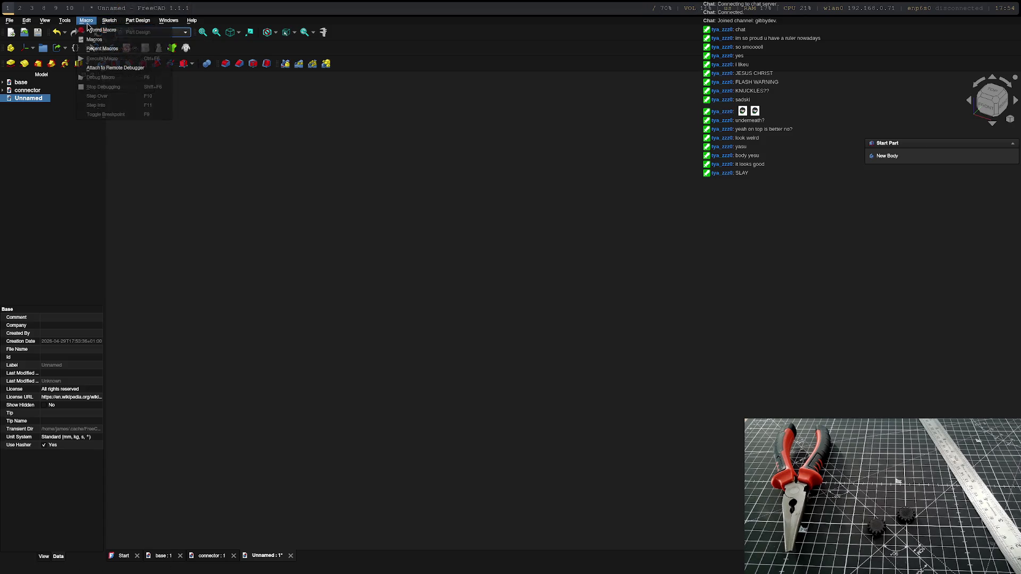
pyautogui.moveTo(70, 24)
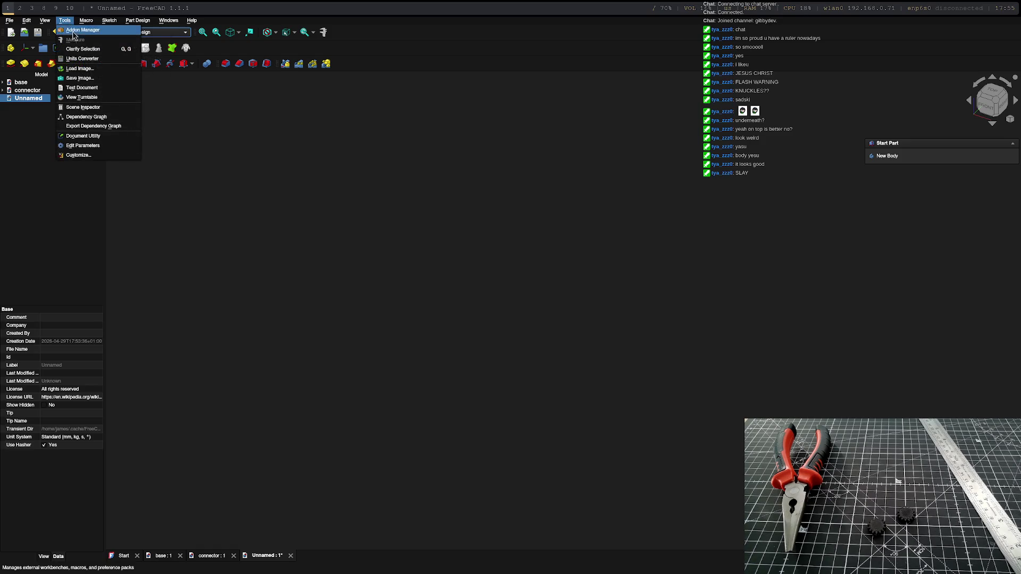
pyautogui.click(185, 117)
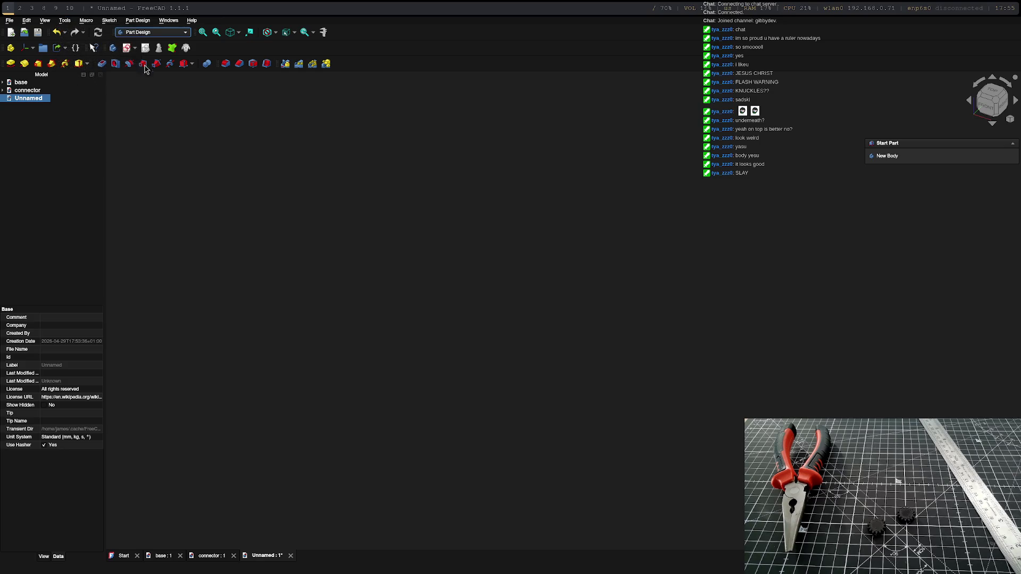
pyautogui.click(150, 32)
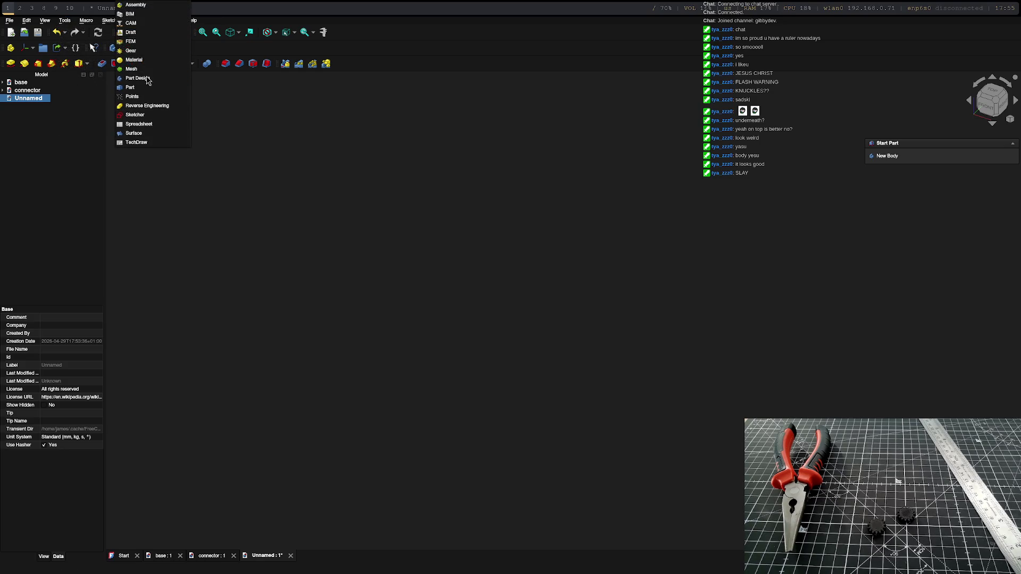
pyautogui.click(130, 50)
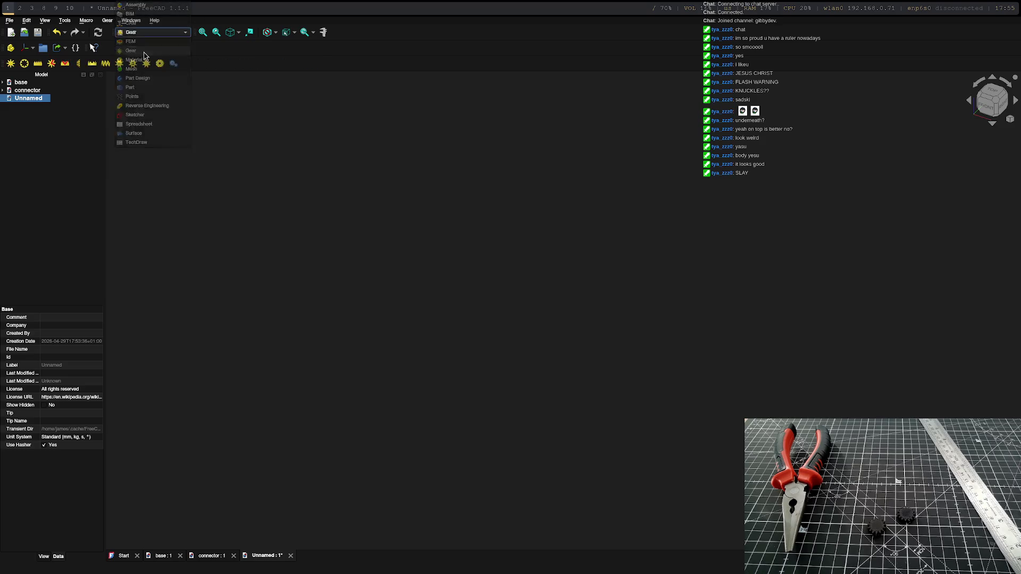
pyautogui.click(108, 21)
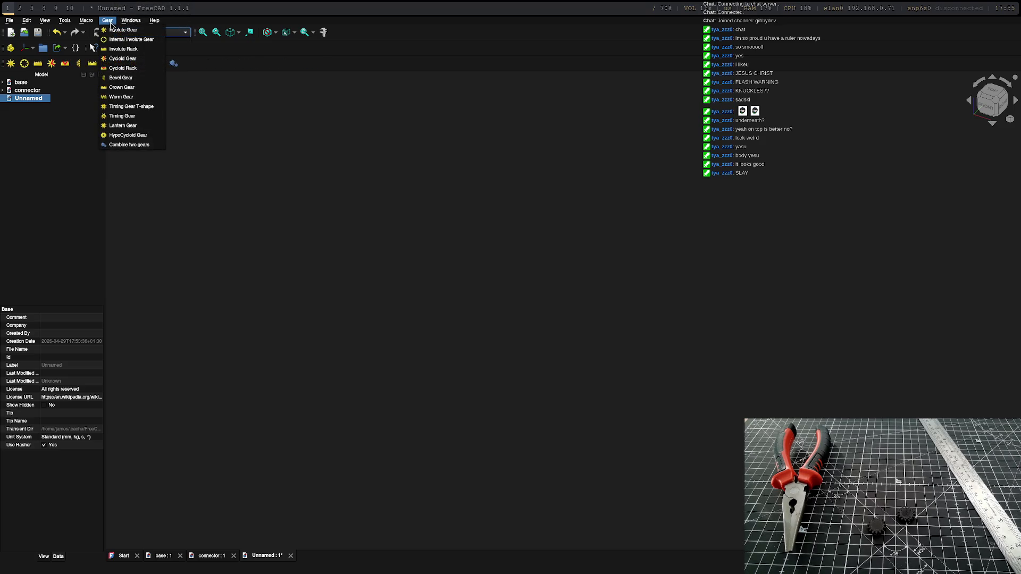
pyautogui.click(117, 31)
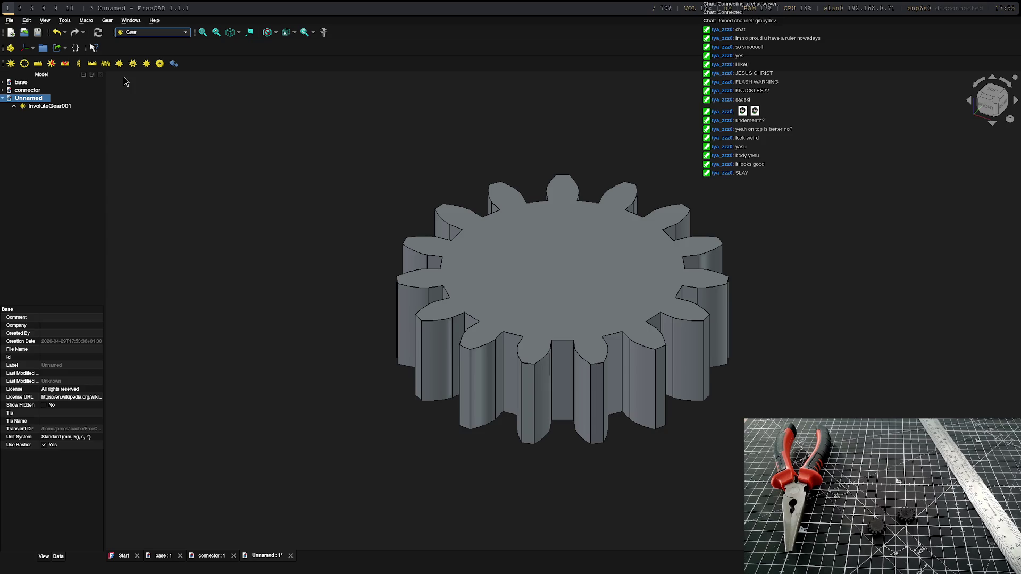
# Step: Open InvoluteGear001 in the Transform task and look over the dragger mode options without changing them
pyautogui.doubleClick(69, 106)
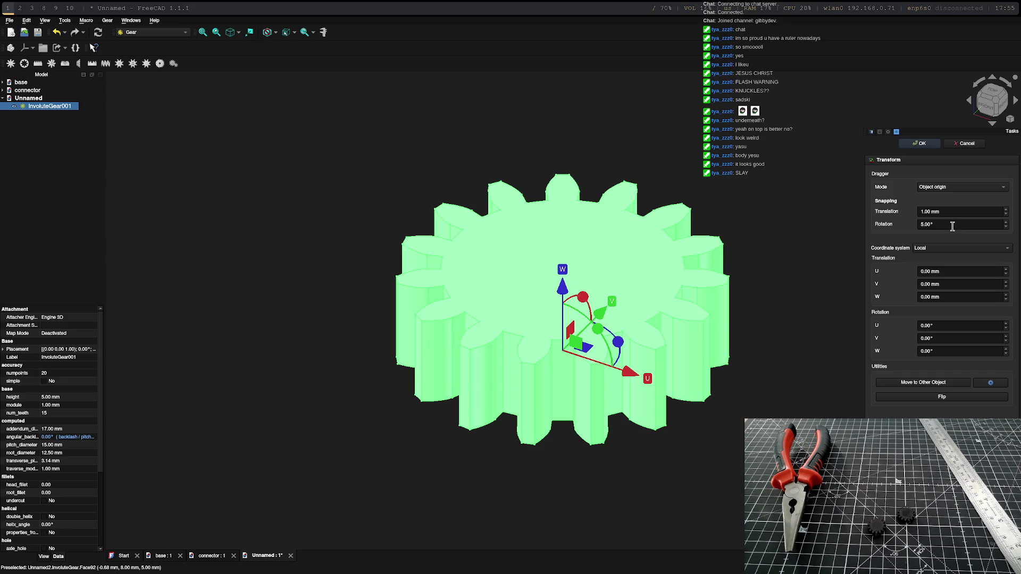
pyautogui.click(938, 189)
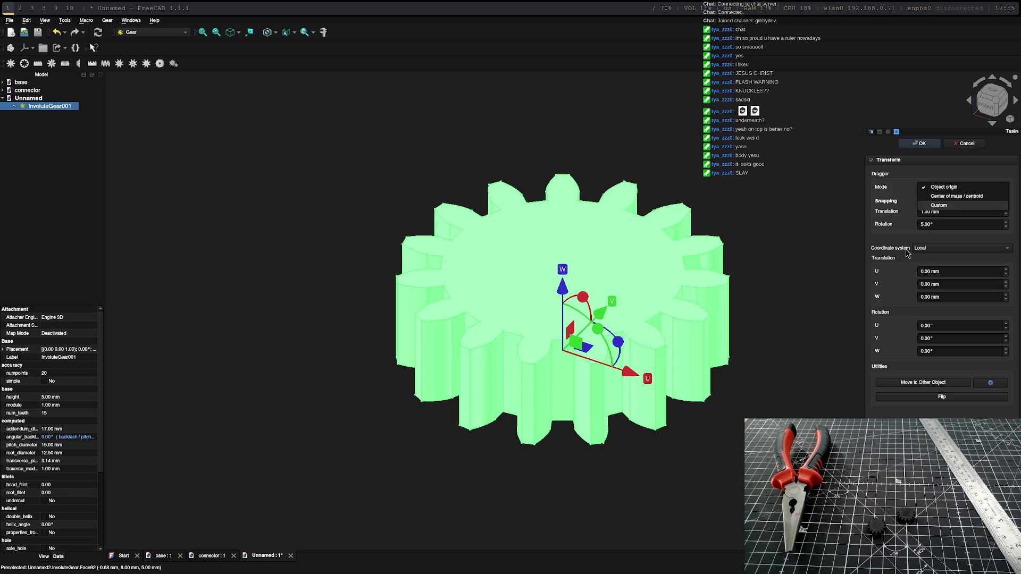
pyautogui.click(688, 359)
# Step: Review the gear's height, module, number of teeth and addendum diameter parameters in the Data tab
pyautogui.click(47, 381)
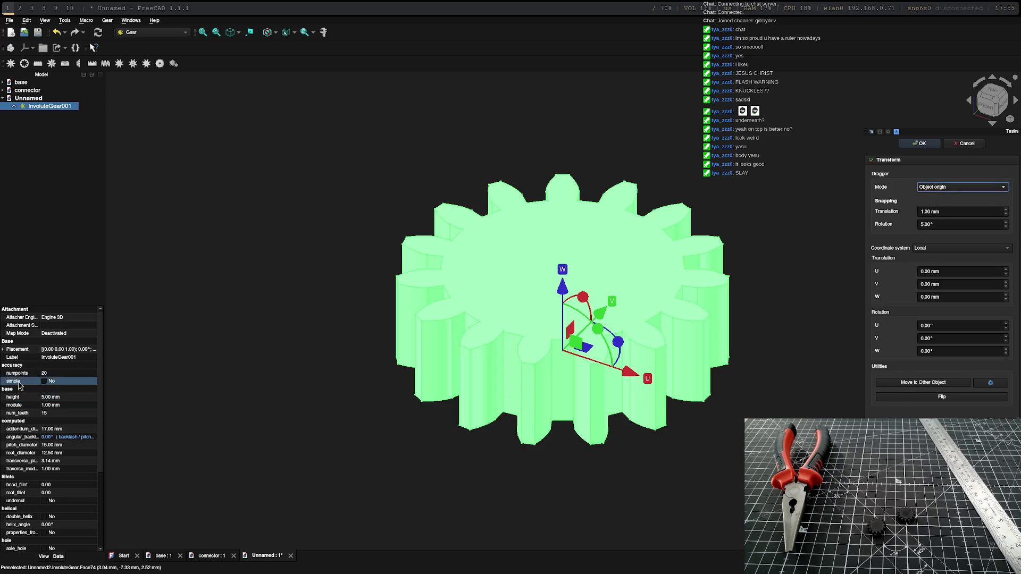
pyautogui.click(50, 397)
pyautogui.click(52, 413)
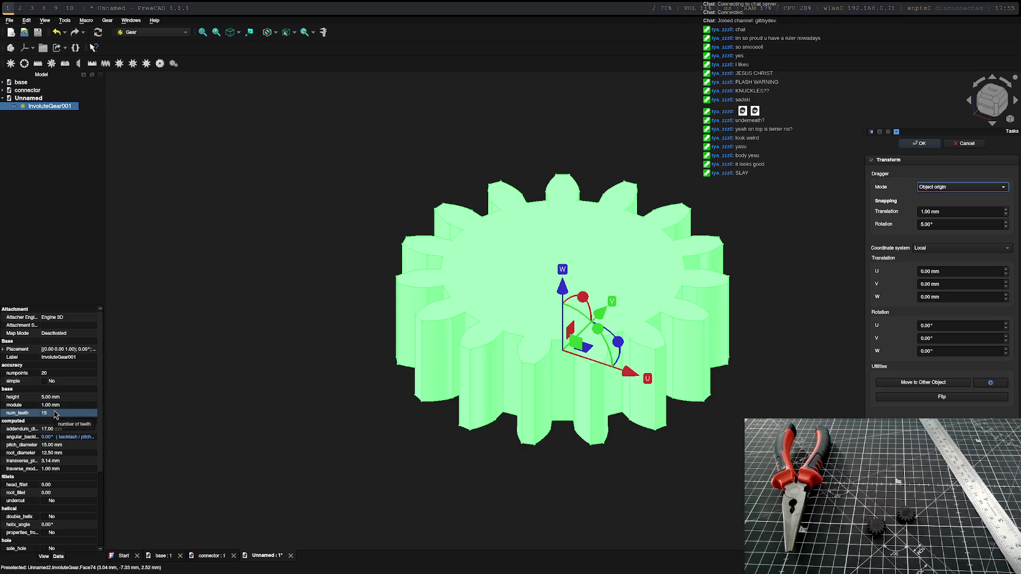
pyautogui.click(51, 429)
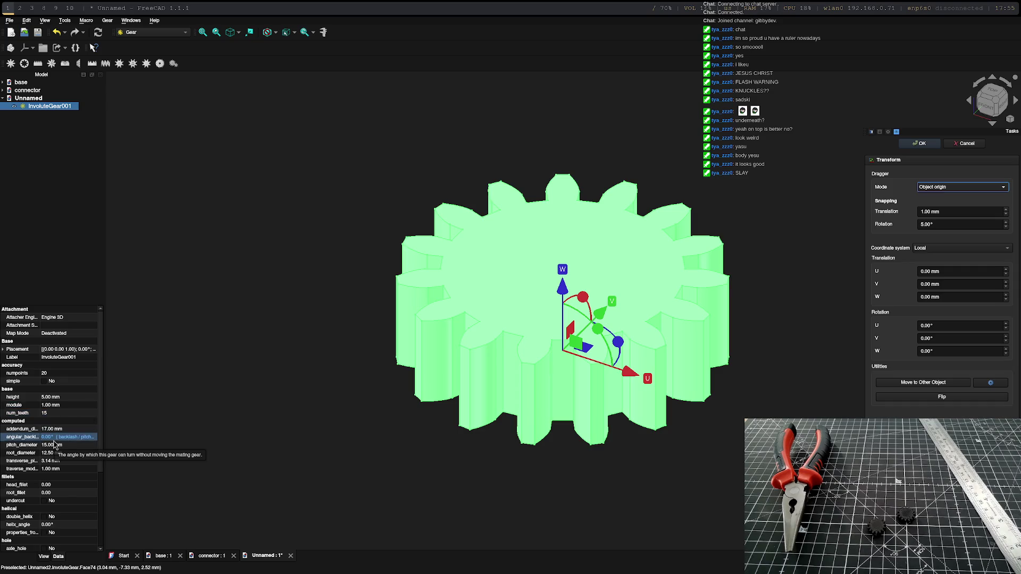
pyautogui.click(52, 397)
pyautogui.click(54, 405)
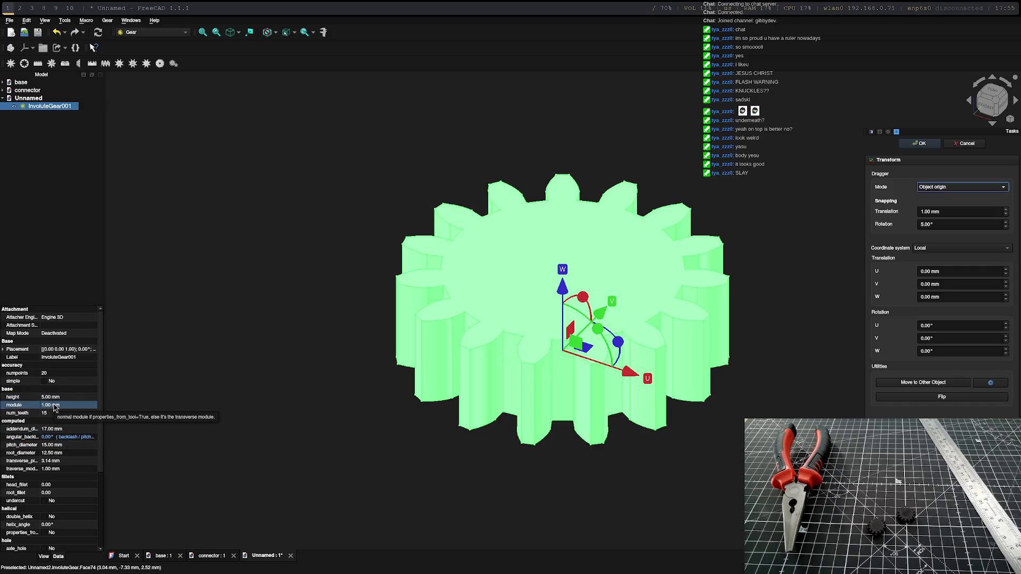
pyautogui.click(47, 399)
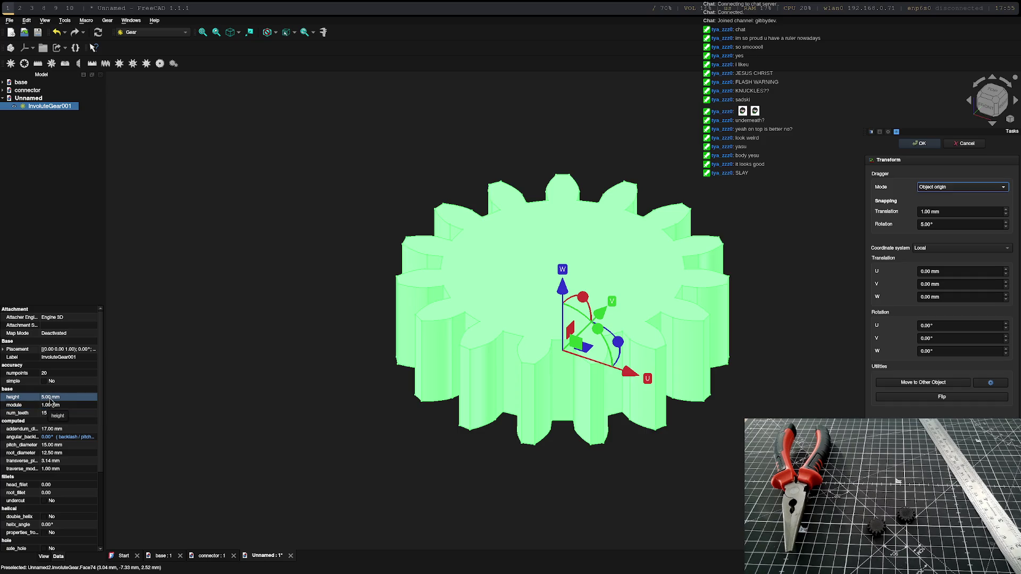
pyautogui.click(71, 406)
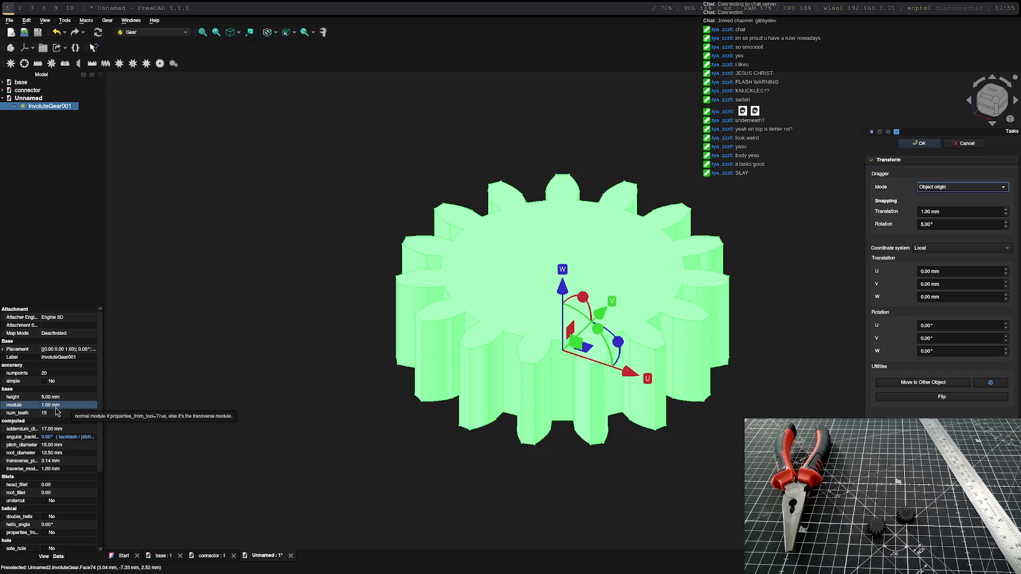
pyautogui.click(53, 413)
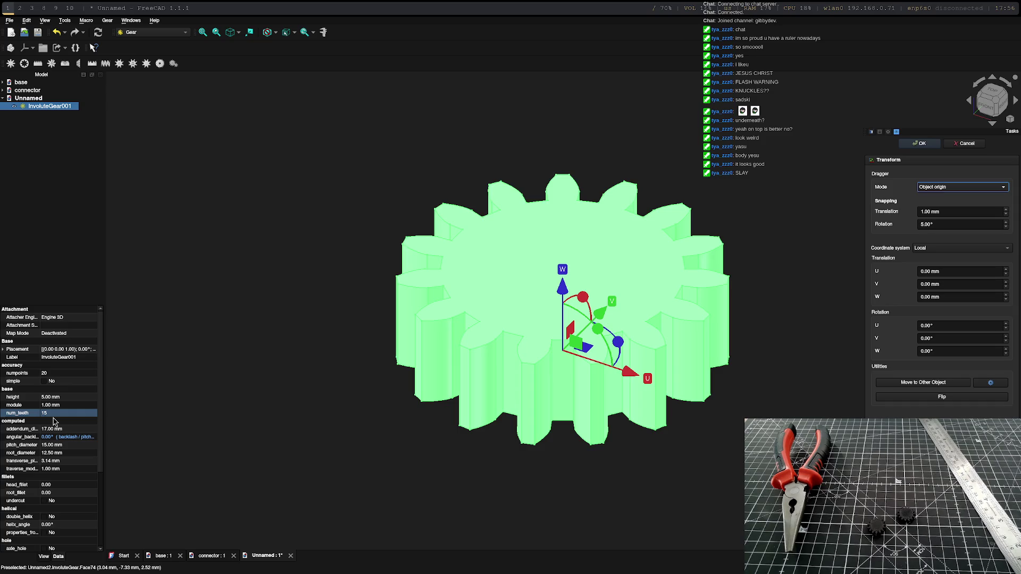
# Step: Set InvoluteGear001 to 30 teeth and a 0.50 mm module, then apply
pyautogui.click(48, 413)
pyautogui.click(48, 412)
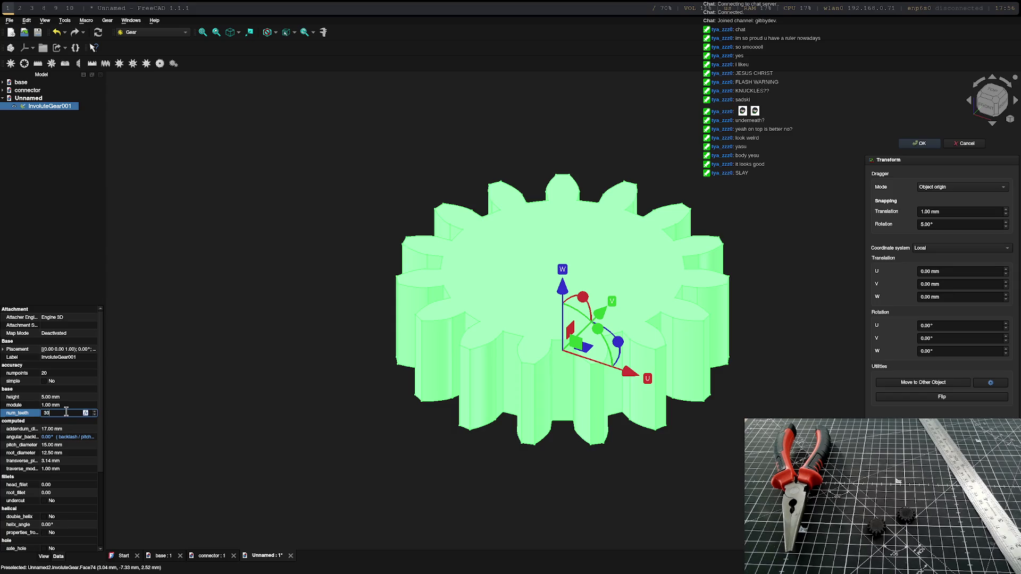
pyautogui.press('Return')
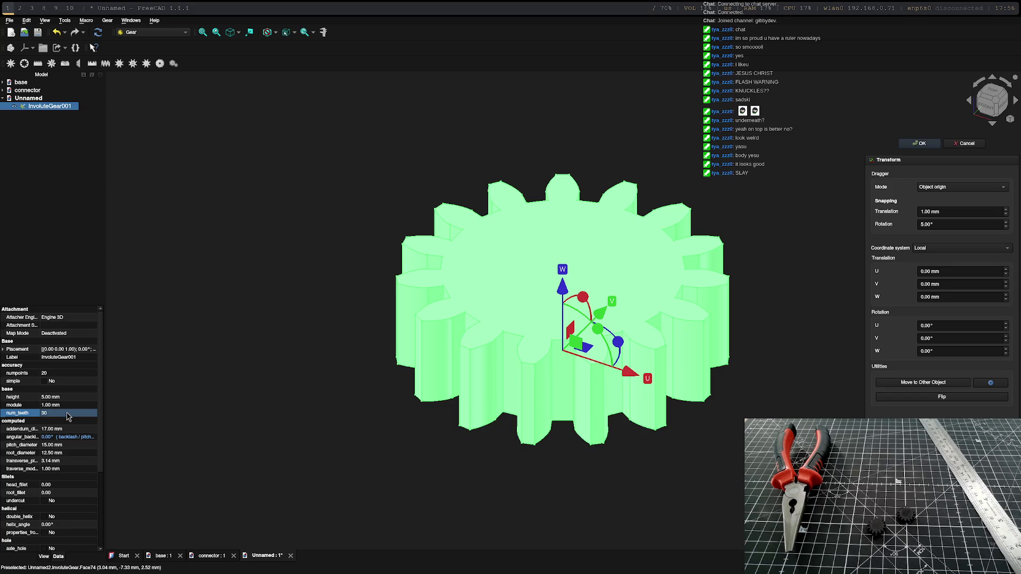
pyautogui.click(46, 404)
pyautogui.click(56, 405)
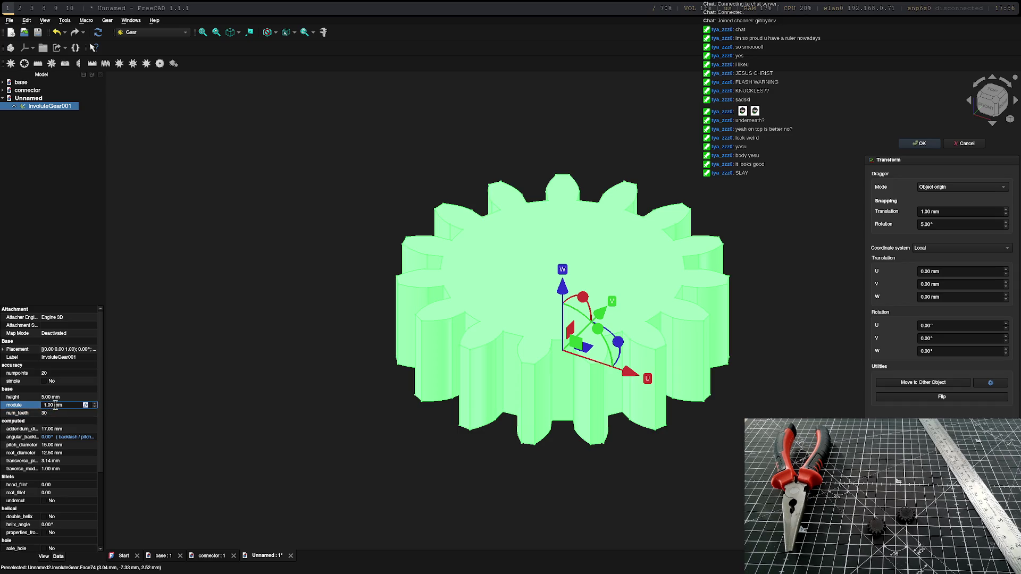
pyautogui.moveTo(47, 405); pyautogui.dragTo(43, 406)
pyautogui.write('0.5')
pyautogui.press('Return')
pyautogui.click(928, 143)
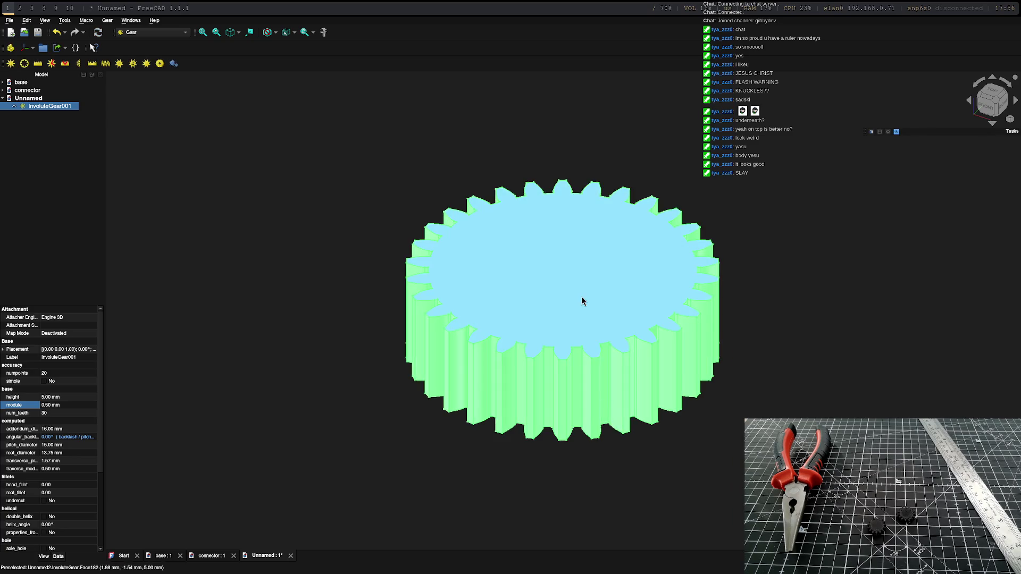
# Step: Reopen the gear and set its height to 4.00 mm
pyautogui.doubleClick(36, 107)
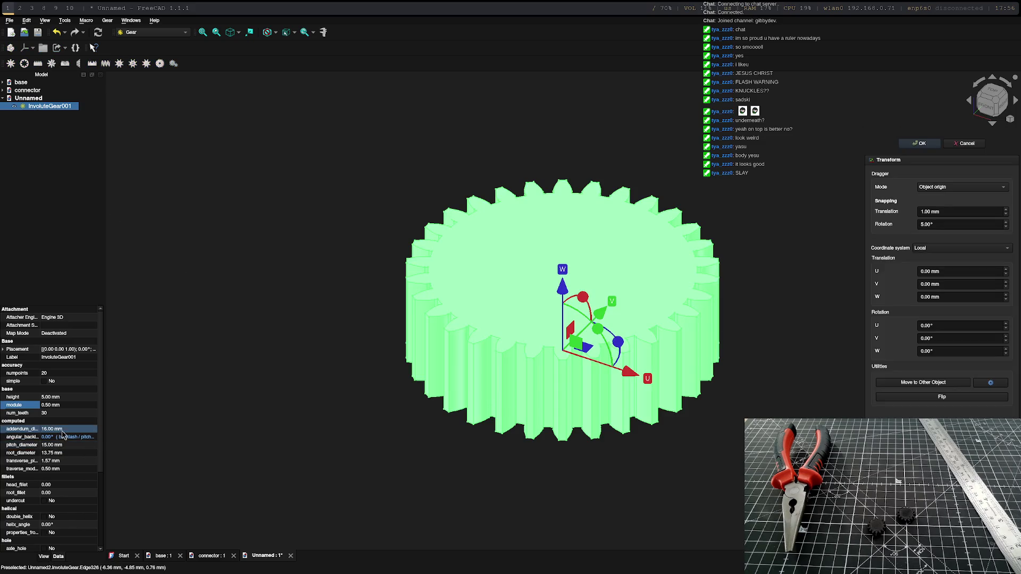
pyautogui.click(49, 399)
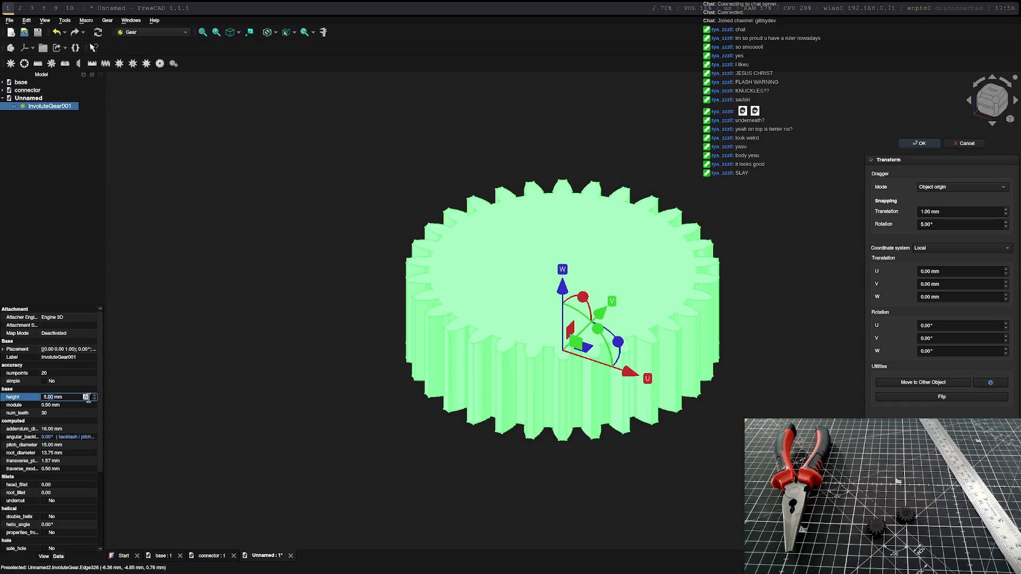
pyautogui.press('Left')
pyautogui.press('Left')
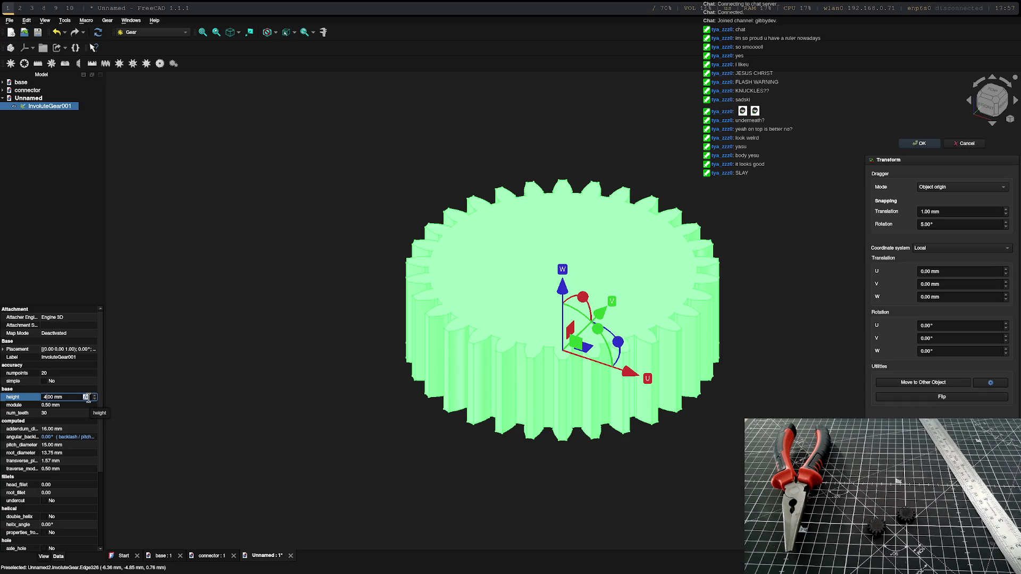
pyautogui.press('Return')
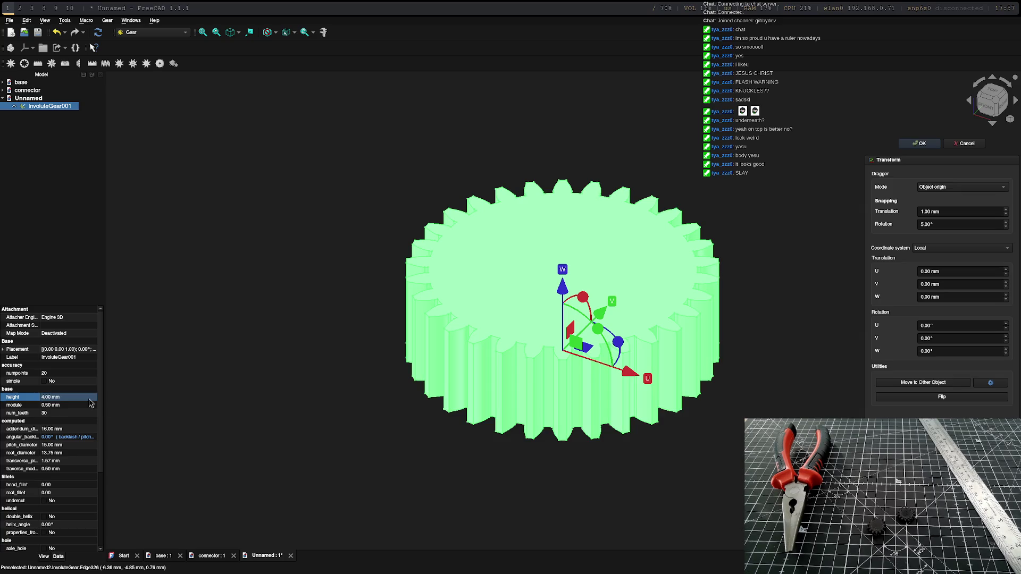
pyautogui.click(919, 144)
pyautogui.moveTo(809, 264)
pyautogui.mouseDown(button='middle')
pyautogui.moveTo(637, 449)
pyautogui.moveTo(732, 265)
pyautogui.moveTo(715, 331)
pyautogui.moveTo(719, 319)
pyautogui.mouseUp(button='middle')
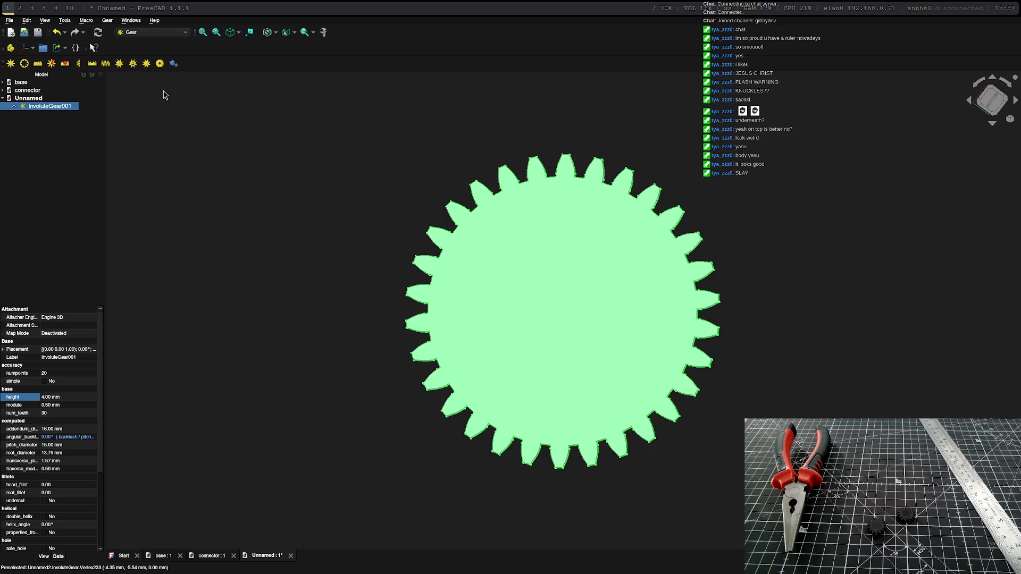
pyautogui.click(176, 32)
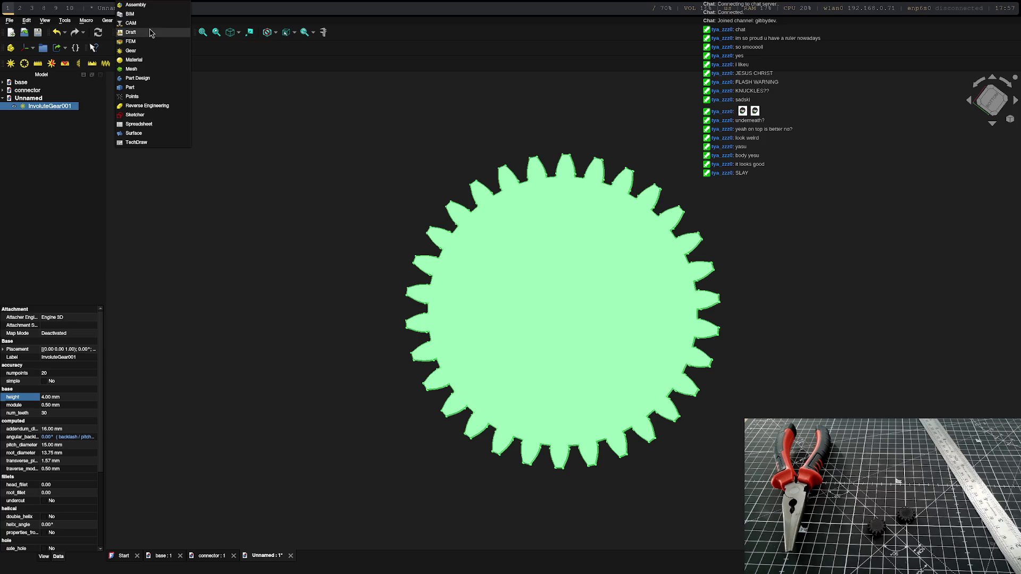
# Step: In Part Design, create a Body with a sketch on the XY plane, hiding the gear
pyautogui.click(35, 133)
pyautogui.click(175, 36)
pyautogui.click(137, 78)
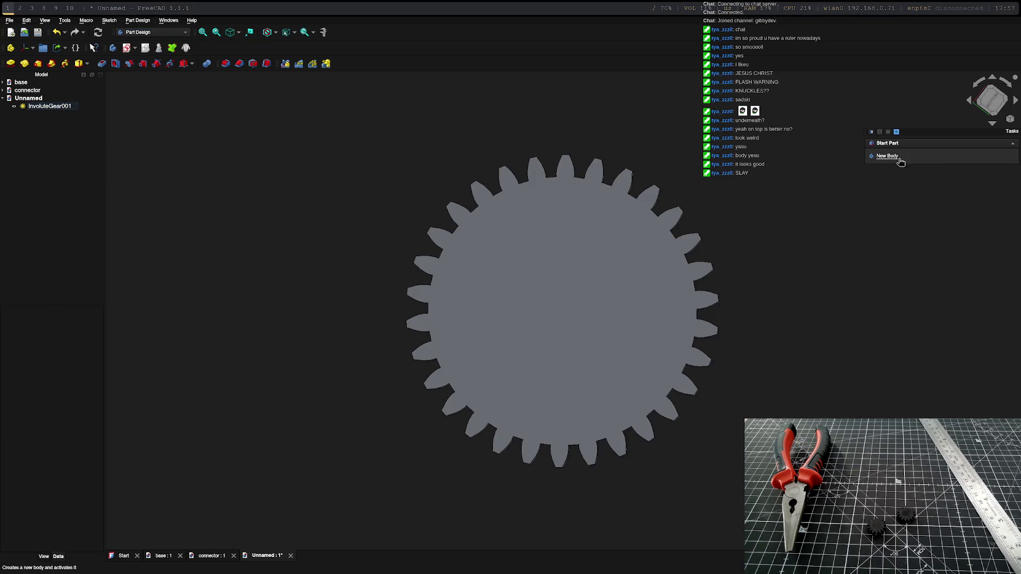
pyautogui.click(889, 157)
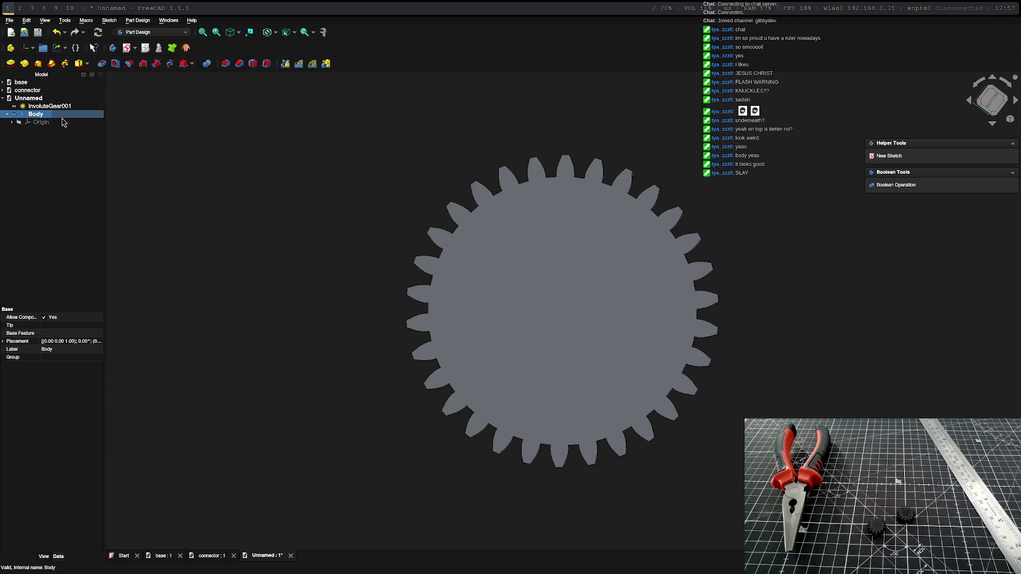
pyautogui.click(887, 157)
pyautogui.moveTo(711, 359)
pyautogui.mouseDown(button='middle')
pyautogui.moveTo(719, 369)
pyautogui.moveTo(734, 352)
pyautogui.mouseUp(button='middle')
pyautogui.click(601, 298)
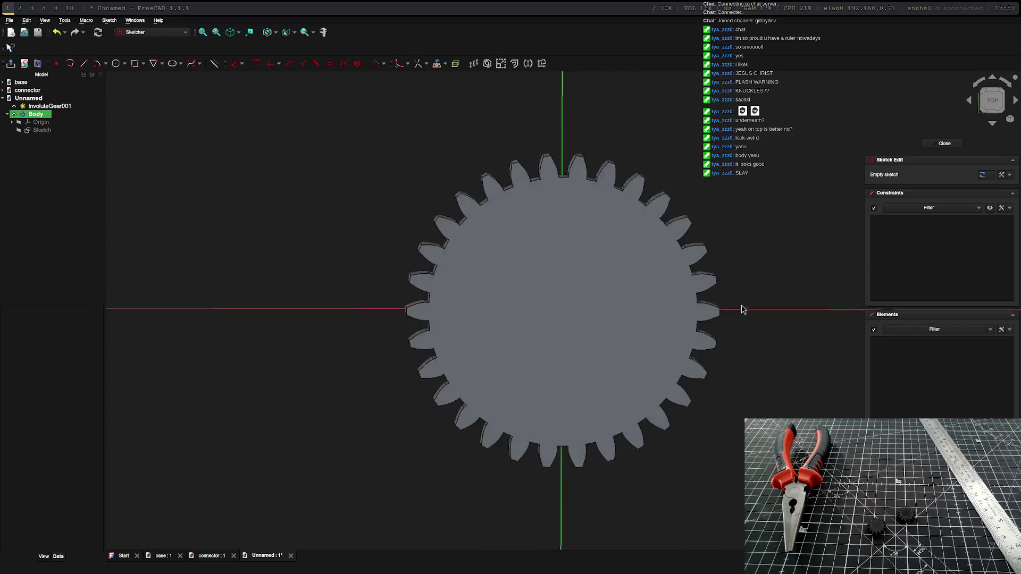
pyautogui.click(14, 115)
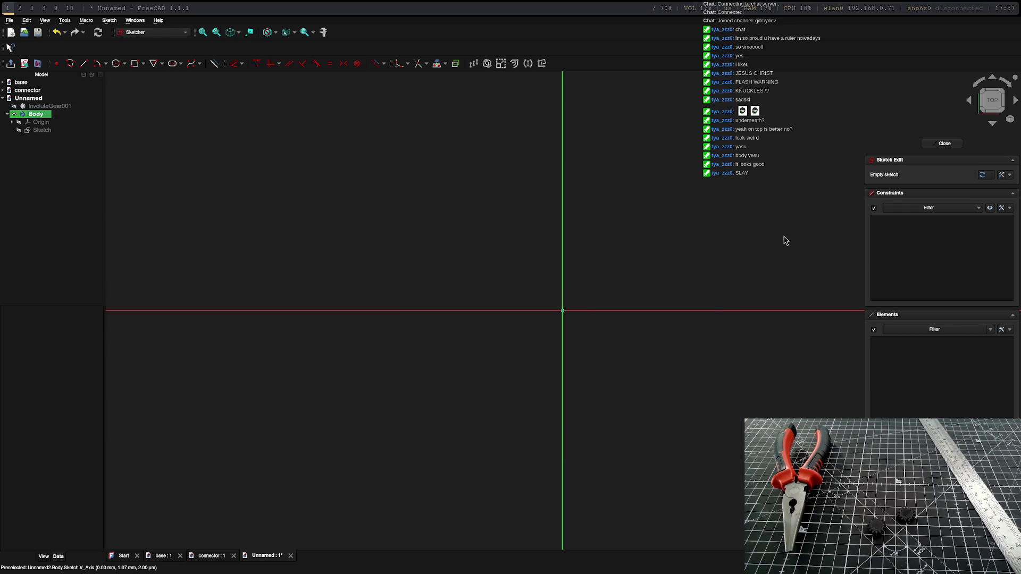
# Step: Draw a slot from the origin: 30 mm long at 0°, 5 mm width
pyautogui.click(116, 63)
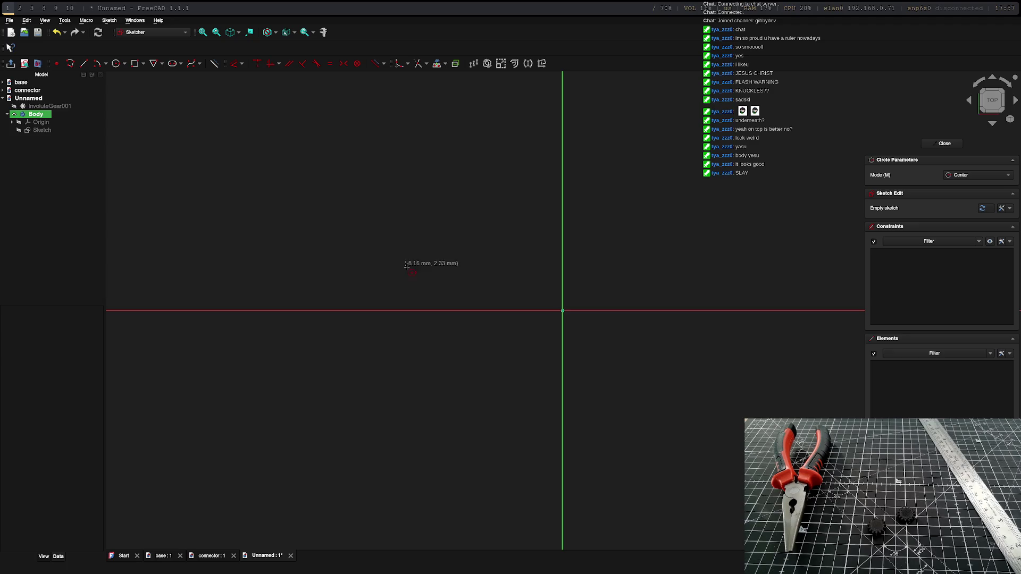
pyautogui.click(173, 64)
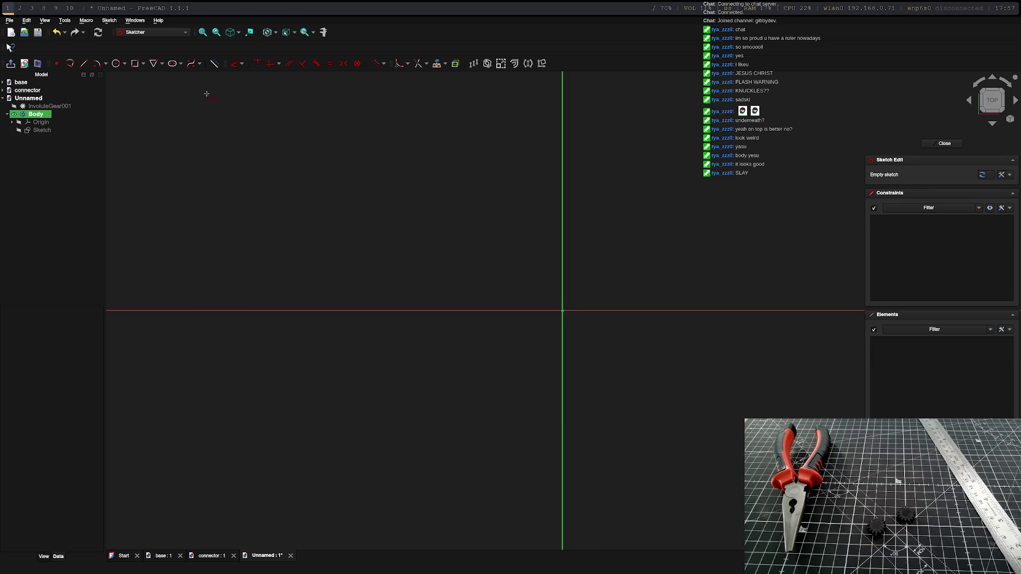
pyautogui.click(562, 310)
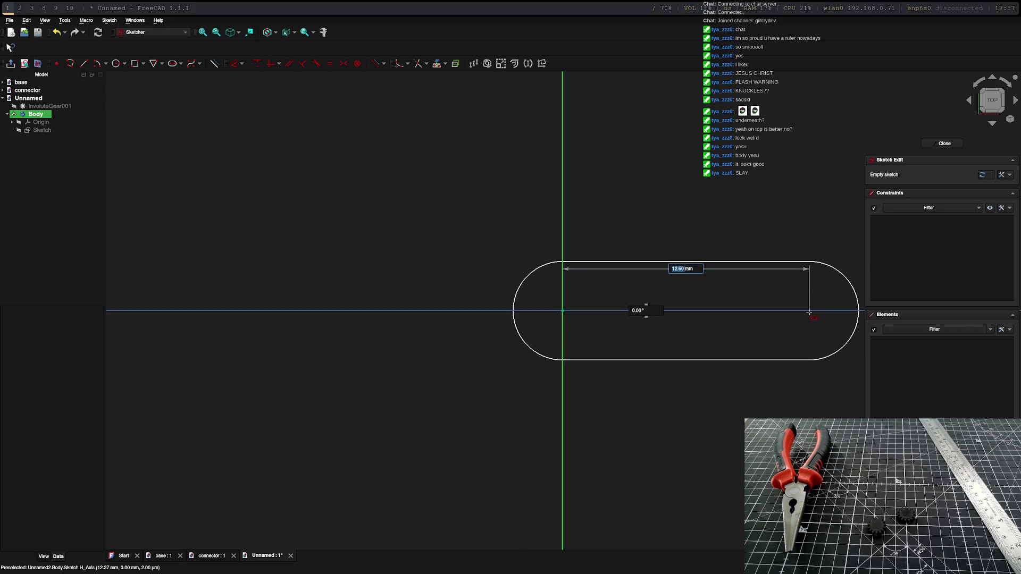
pyautogui.write('30')
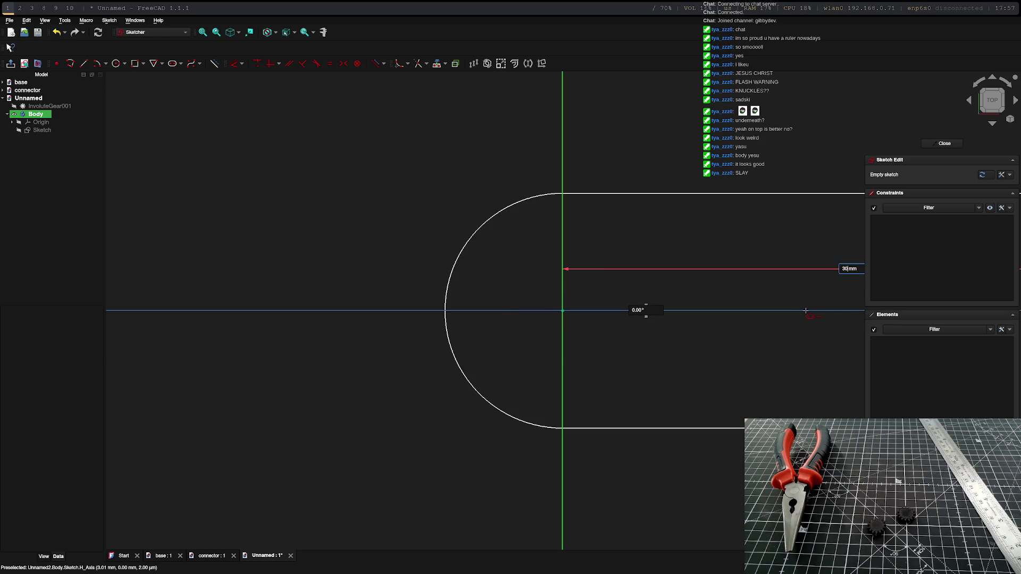
pyautogui.press('Tab')
pyautogui.press('Return')
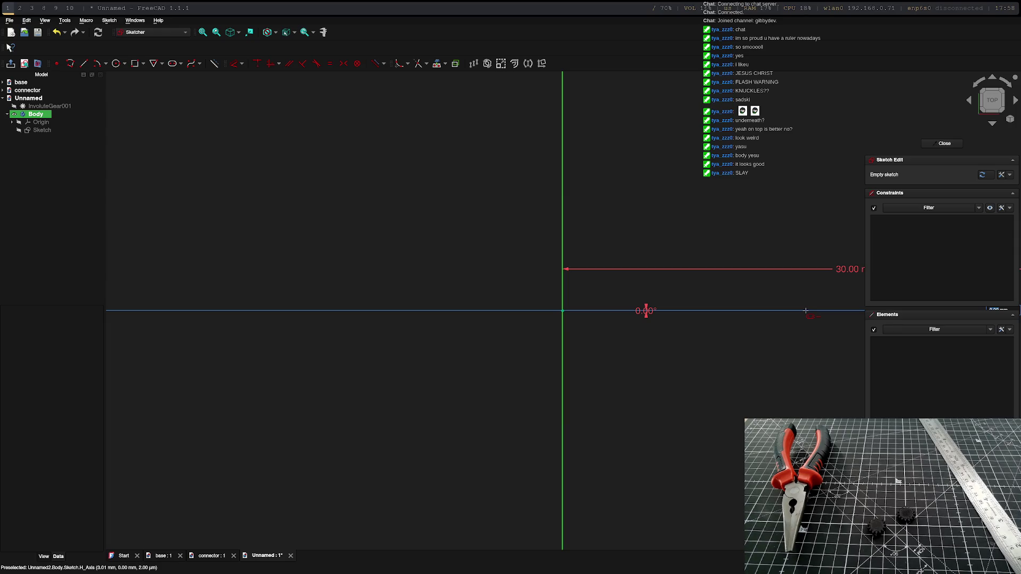
pyautogui.write('5')
pyautogui.press('Return')
pyautogui.scroll(-5, 718, 263)
pyautogui.moveTo(723, 271); pyautogui.dragTo(523, 270, button='middle')
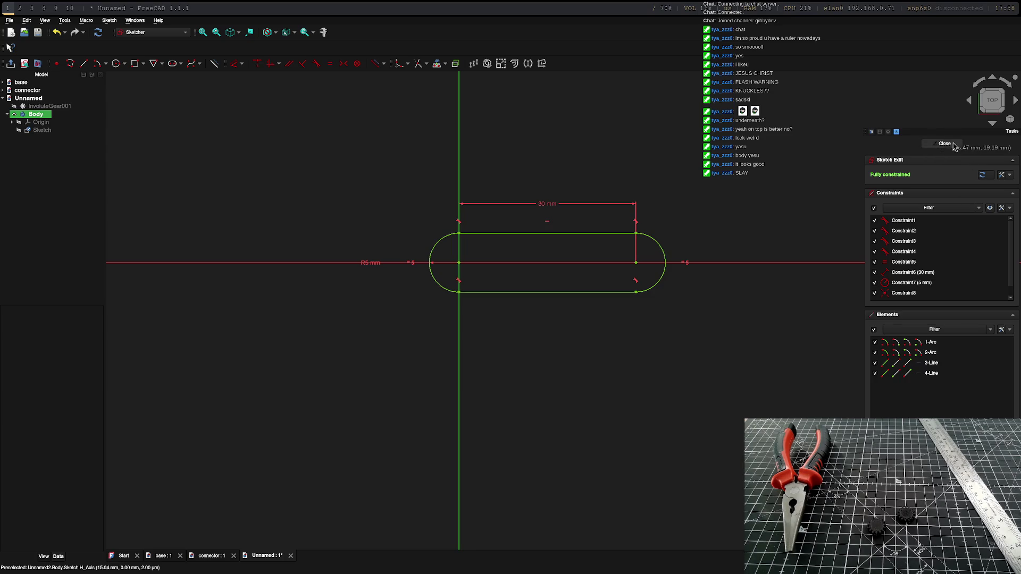
# Step: Close the slot sketch and pad it 4 mm into a solid arm
pyautogui.click(940, 144)
pyautogui.click(931, 170)
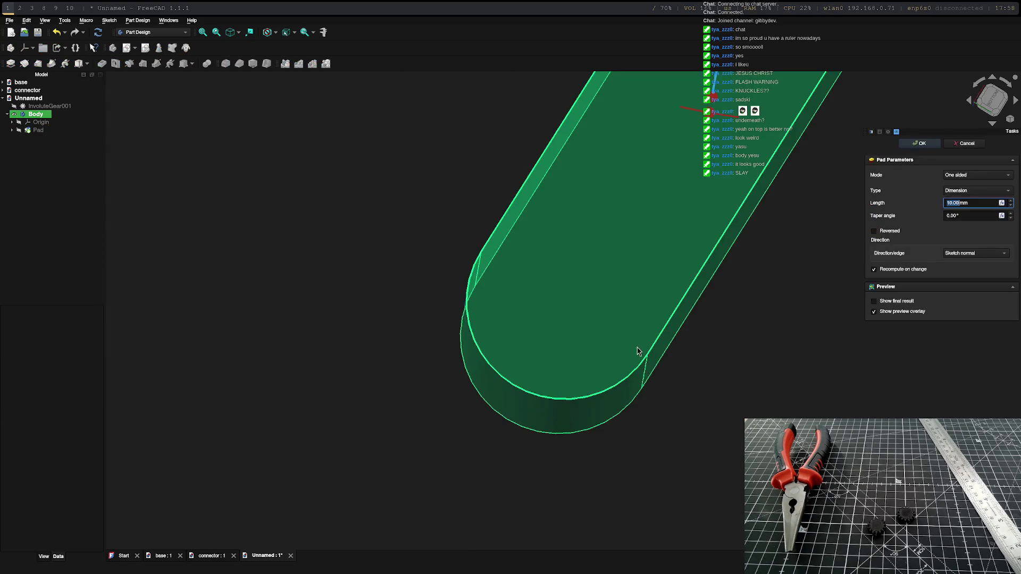
pyautogui.write('4')
pyautogui.press('Return')
pyautogui.scroll(-5, 622, 342)
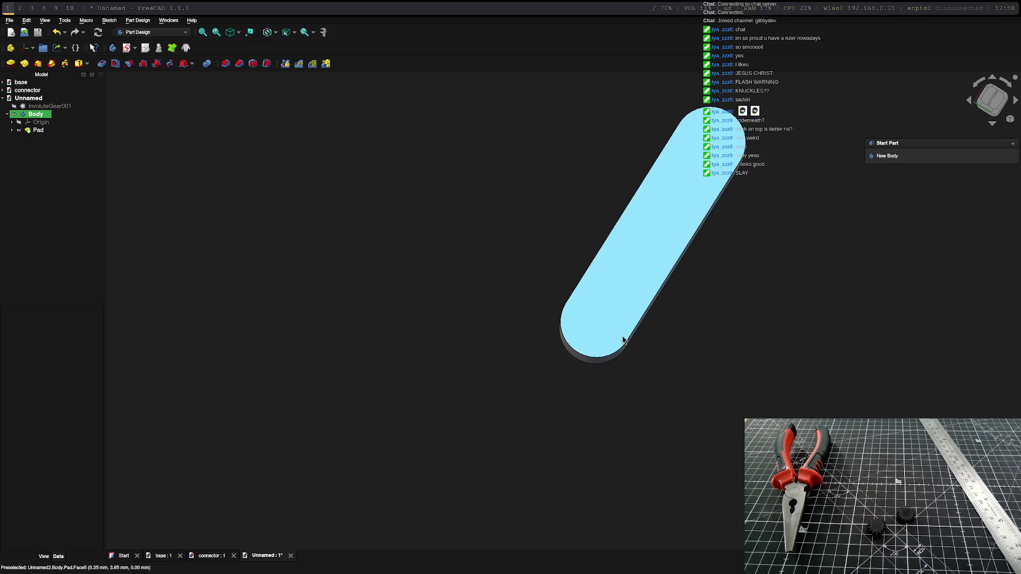
# Step: Change InvoluteGear001 to a 1 mm module and 5 mm height, giving a 30 mm pitch diameter
pyautogui.doubleClick(35, 107)
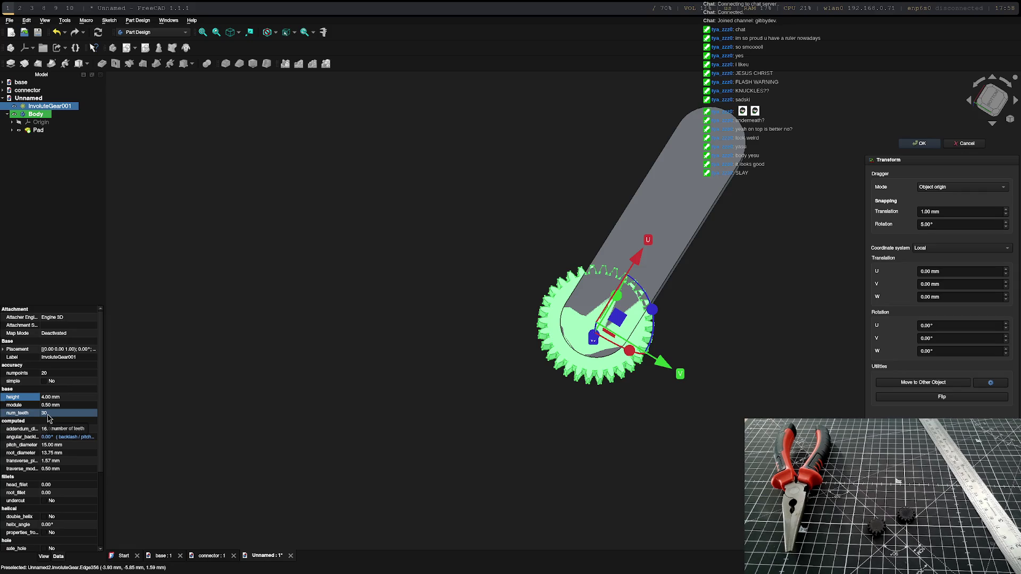
pyautogui.click(51, 405)
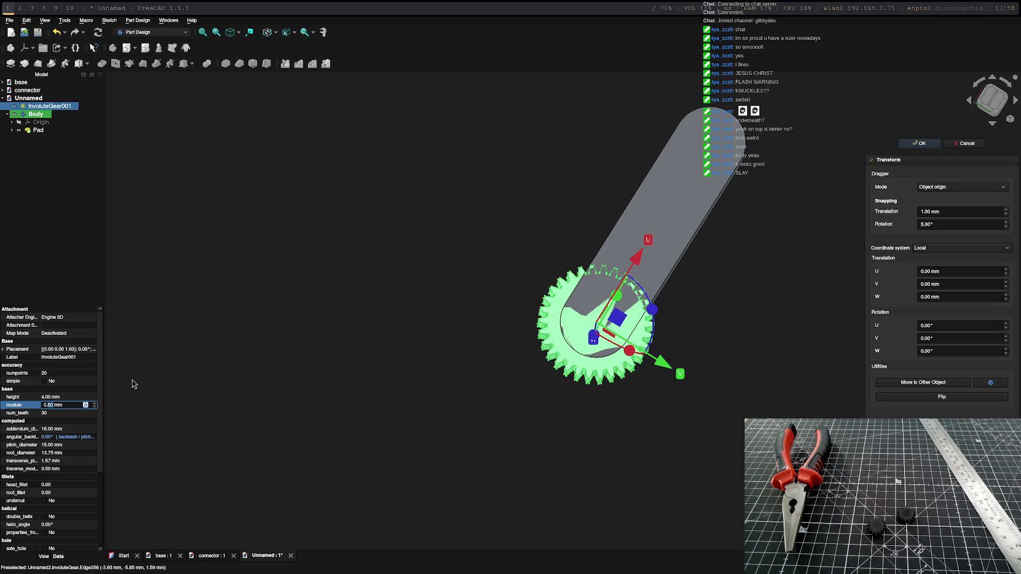
pyautogui.write('1')
pyautogui.press('Return')
pyautogui.click(55, 396)
pyautogui.write('5')
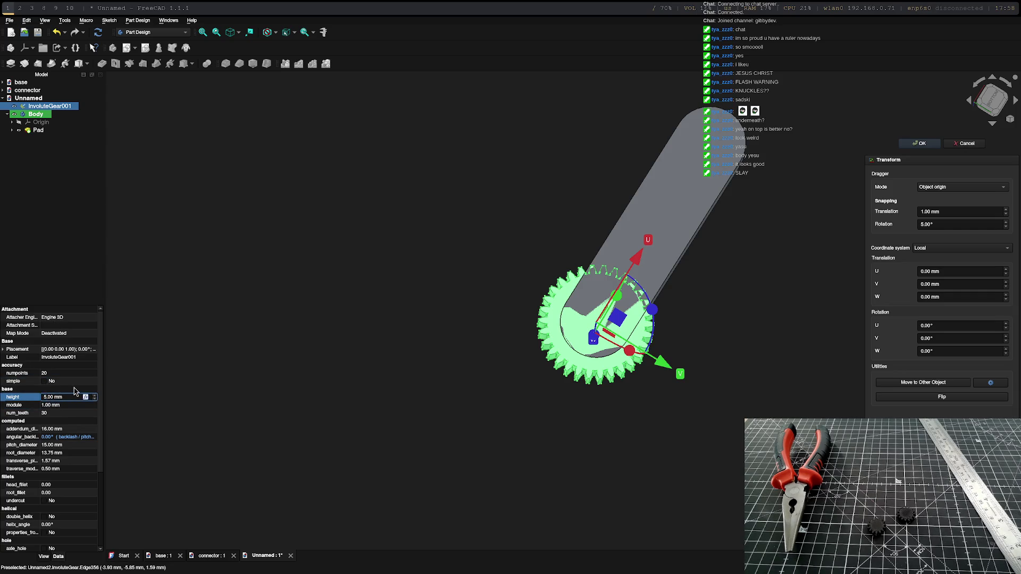
pyautogui.press('Return')
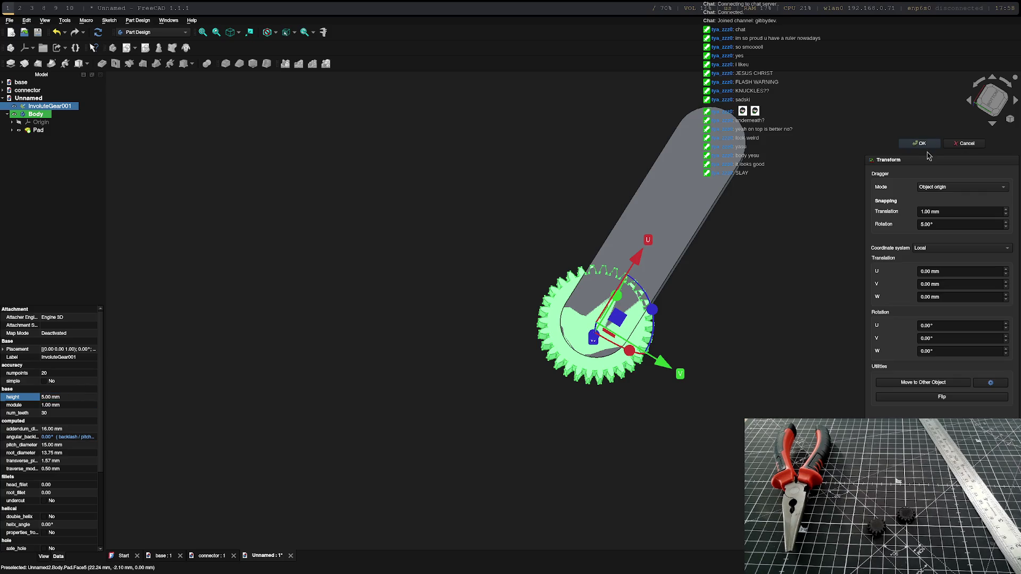
pyautogui.click(919, 143)
pyautogui.moveTo(763, 312)
pyautogui.mouseDown(button='middle')
pyautogui.moveTo(821, 277)
pyautogui.moveTo(731, 267)
pyautogui.moveTo(755, 303)
pyautogui.moveTo(710, 330)
pyautogui.moveTo(489, 325)
pyautogui.moveTo(735, 367)
pyautogui.moveTo(744, 312)
pyautogui.moveTo(729, 303)
pyautogui.moveTo(795, 326)
pyautogui.moveTo(802, 287)
pyautogui.moveTo(364, 232)
pyautogui.moveTo(771, 371)
pyautogui.moveTo(782, 360)
pyautogui.mouseUp(button='middle')
pyautogui.click(713, 171)
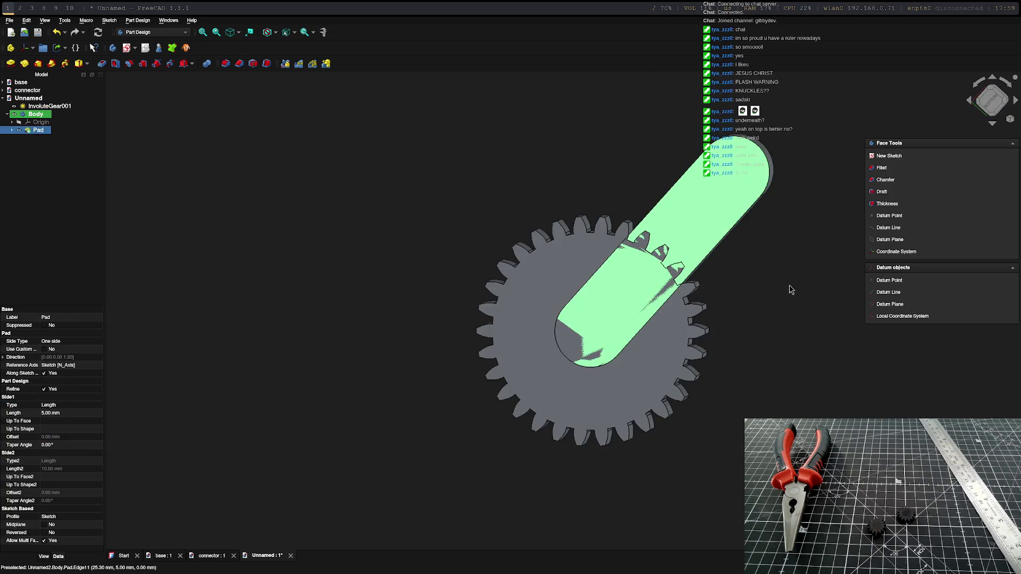
# Step: Sketch on the arm's top face and project its rounded end edge
pyautogui.click(888, 156)
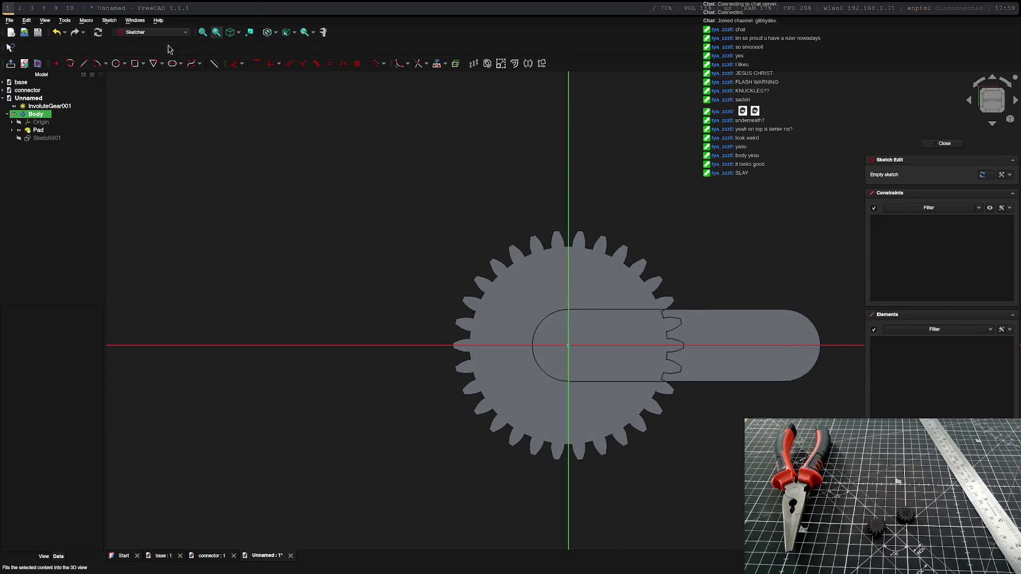
pyautogui.click(445, 75)
pyautogui.click(808, 319)
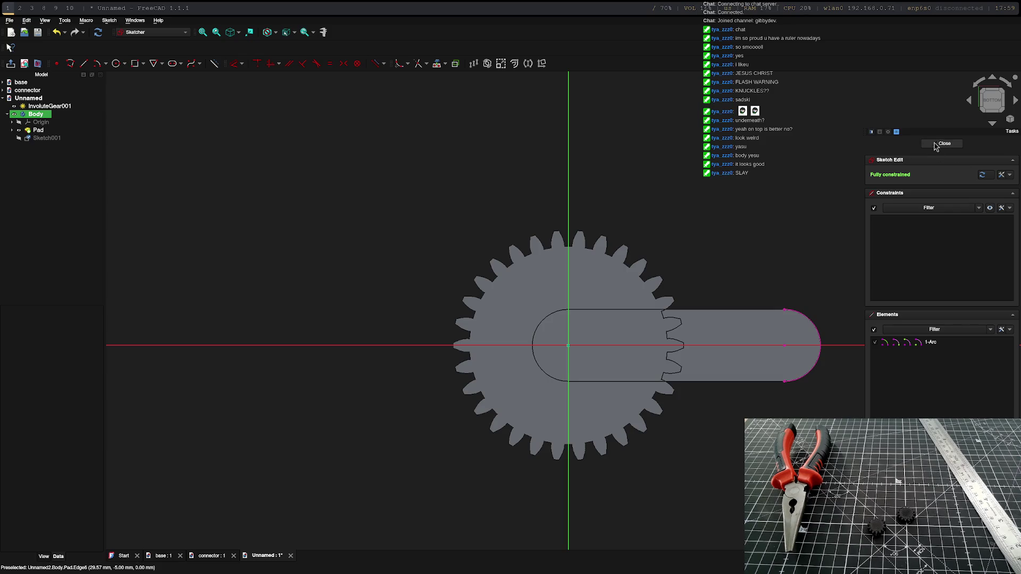
pyautogui.hotkey('ctrl', 'z')
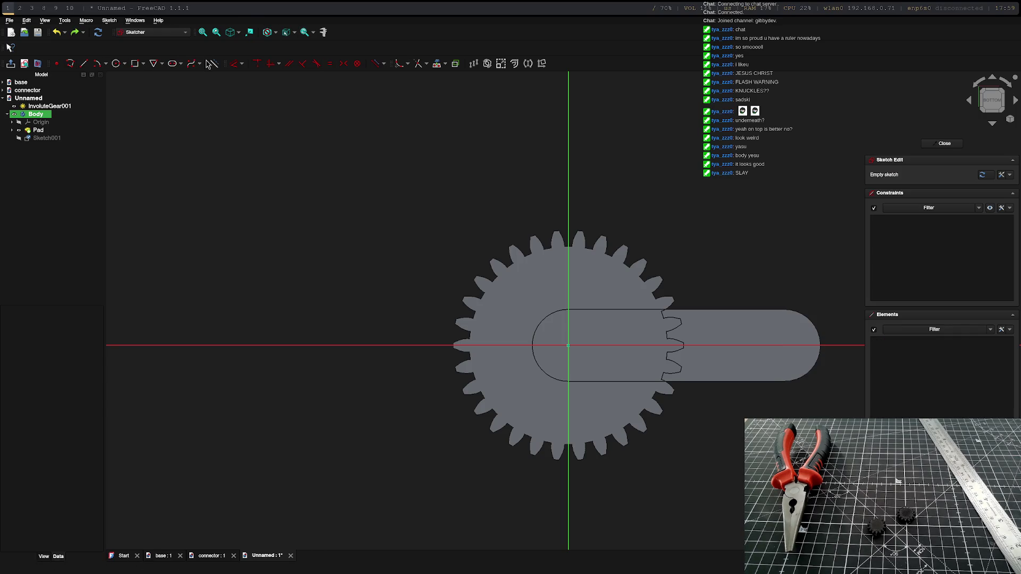
pyautogui.click(437, 68)
pyautogui.click(813, 320)
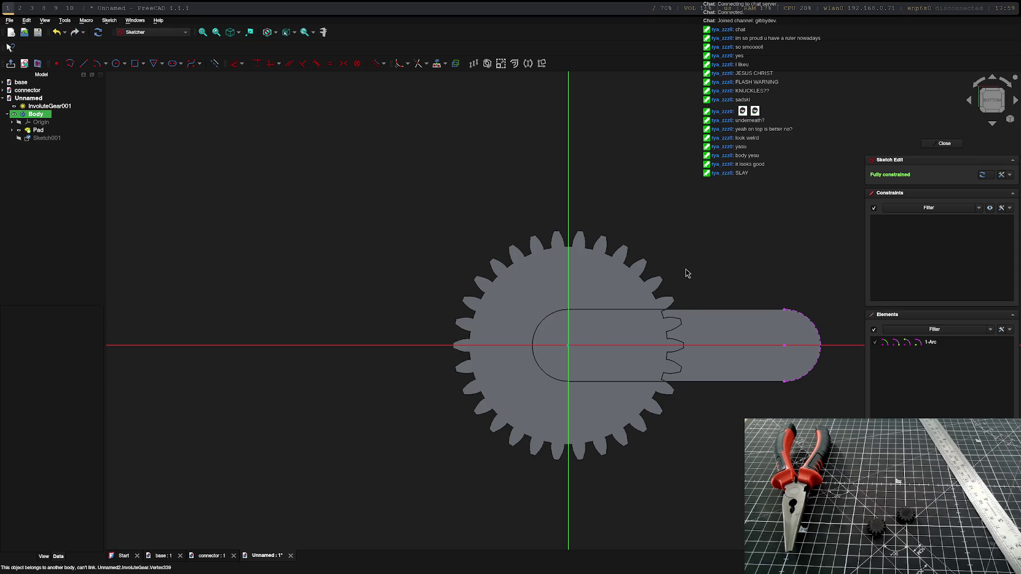
# Step: Draw an 8 mm circle at the end arc's centre and pocket it 4 mm deep
pyautogui.click(116, 64)
pyautogui.click(784, 345)
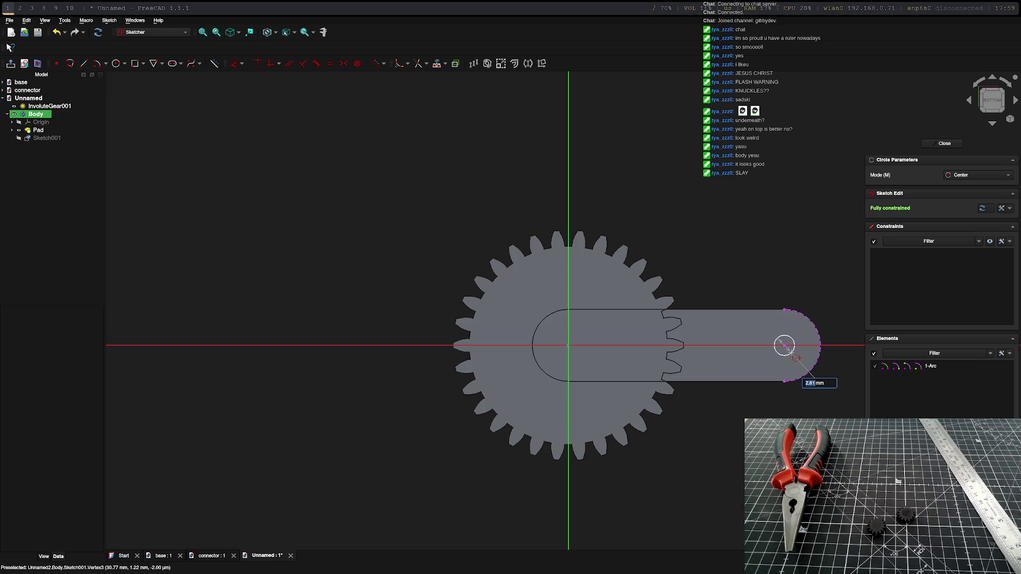
pyautogui.write('8')
pyautogui.press('Return')
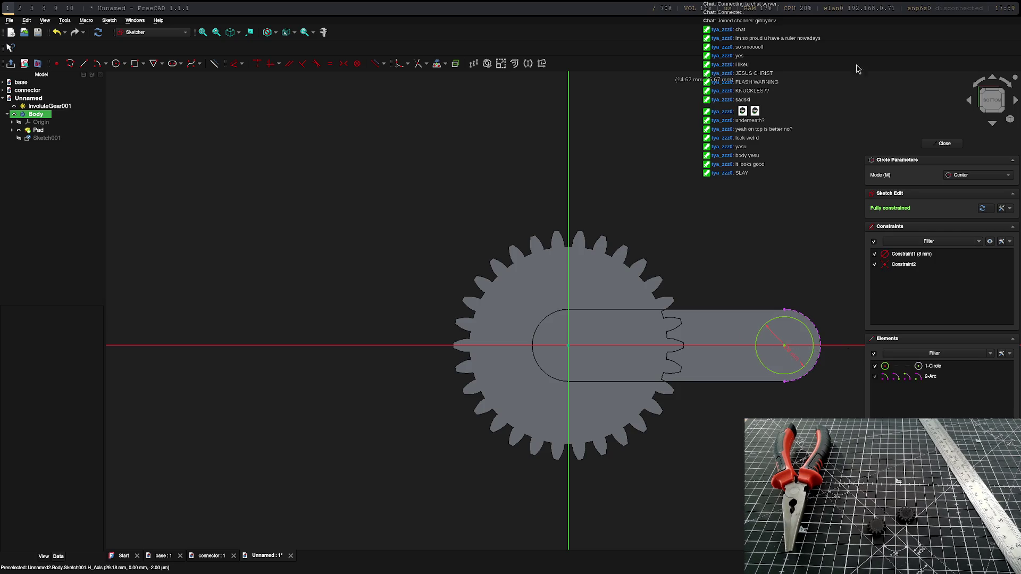
pyautogui.click(944, 143)
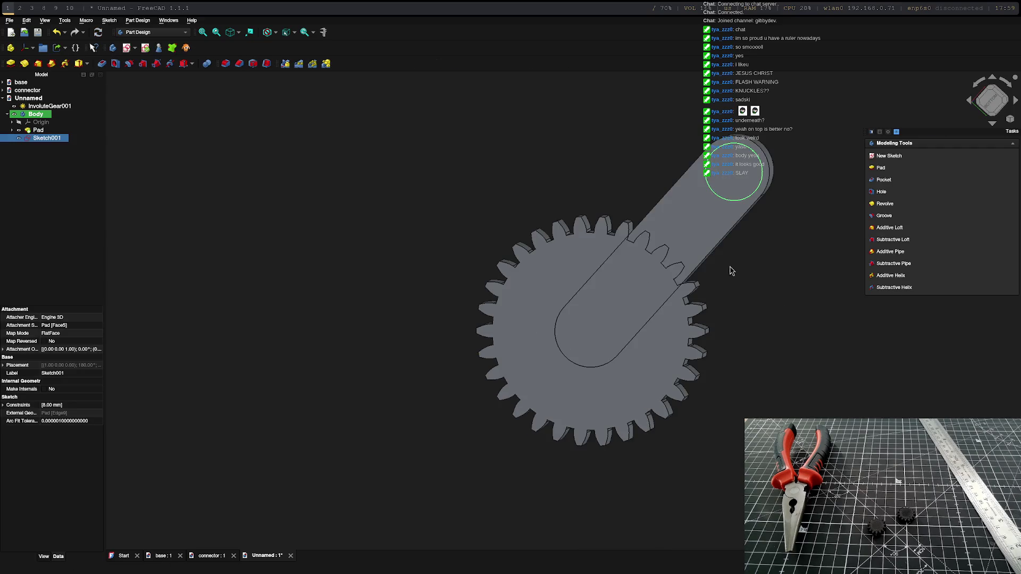
pyautogui.click(884, 179)
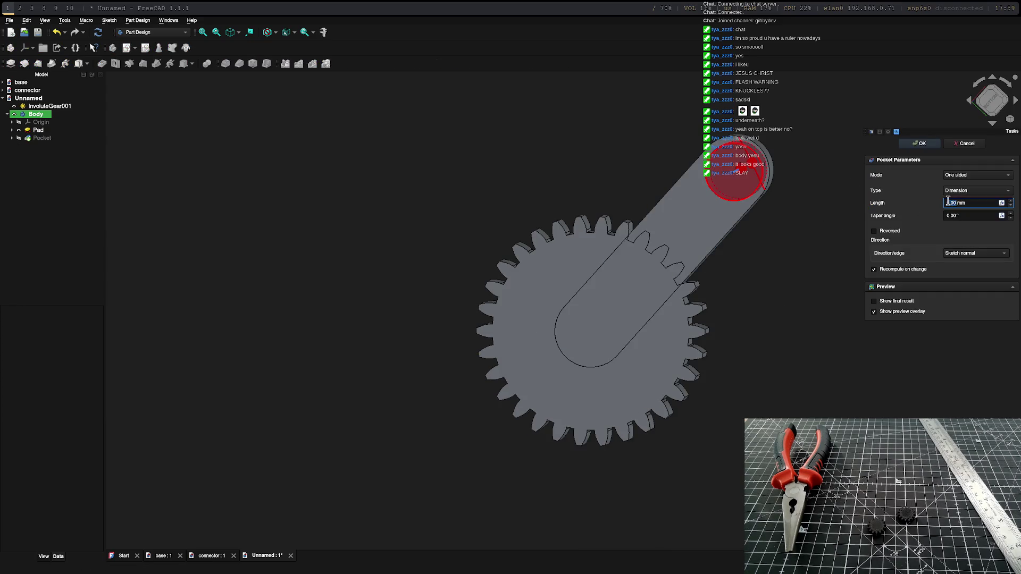
pyautogui.press('Return')
# Step: Start a new sketch on the floor face of the new hole
pyautogui.click(736, 173)
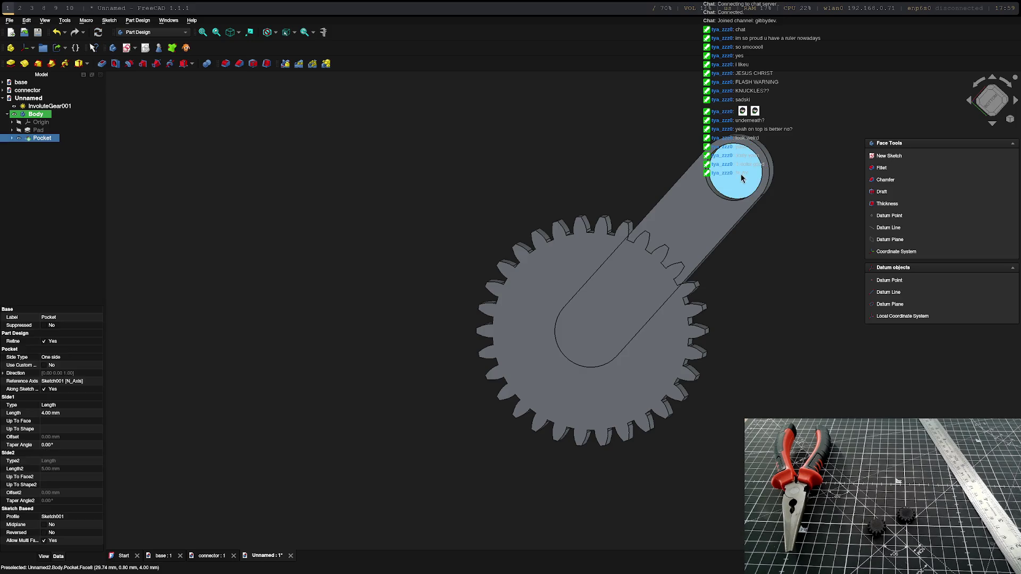
pyautogui.rightClick(741, 172)
pyautogui.click(877, 156)
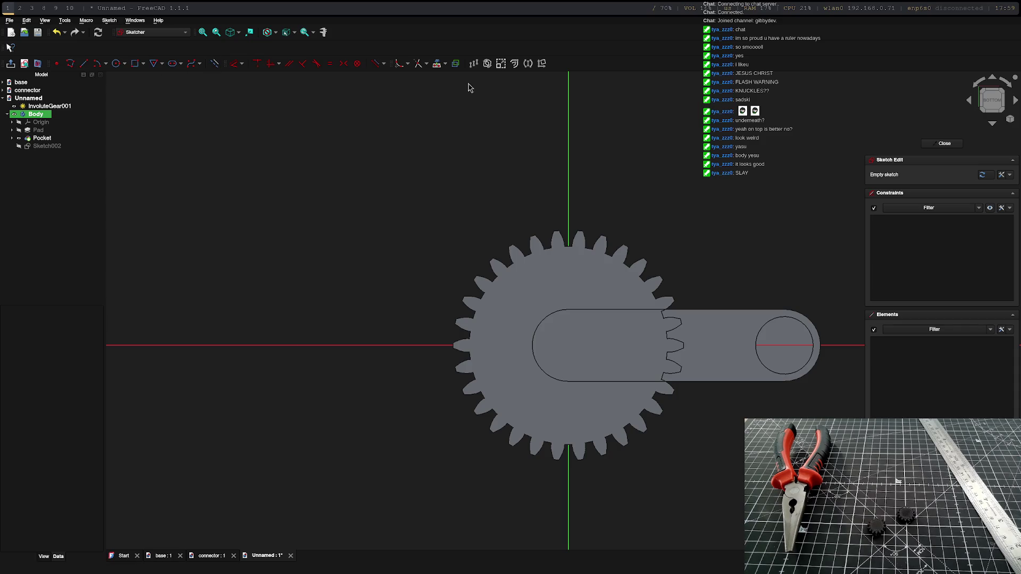
# Step: Project the hole's edge and draw a 6 mm circle at its centre
pyautogui.click(436, 63)
pyautogui.click(810, 334)
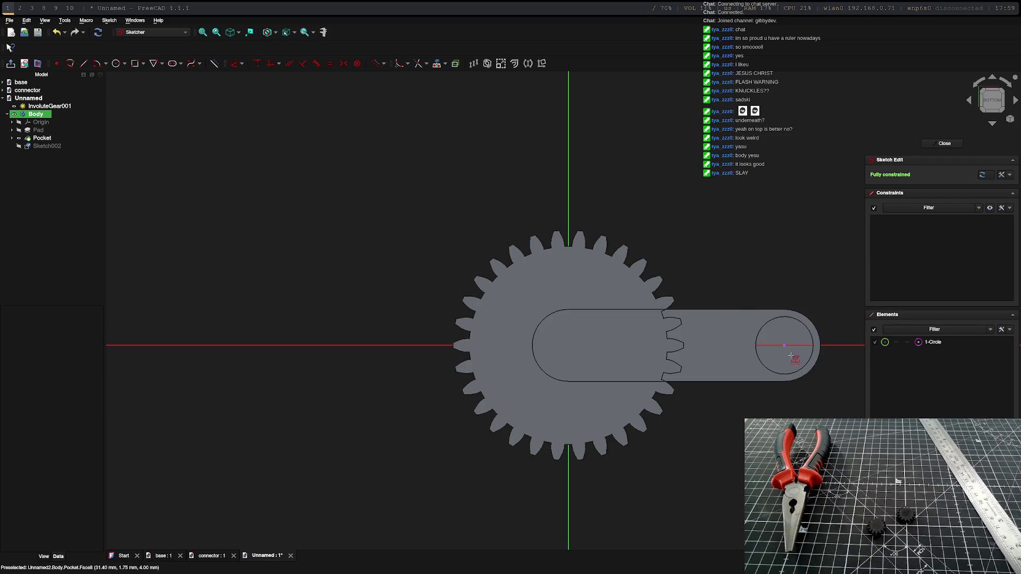
pyautogui.click(116, 64)
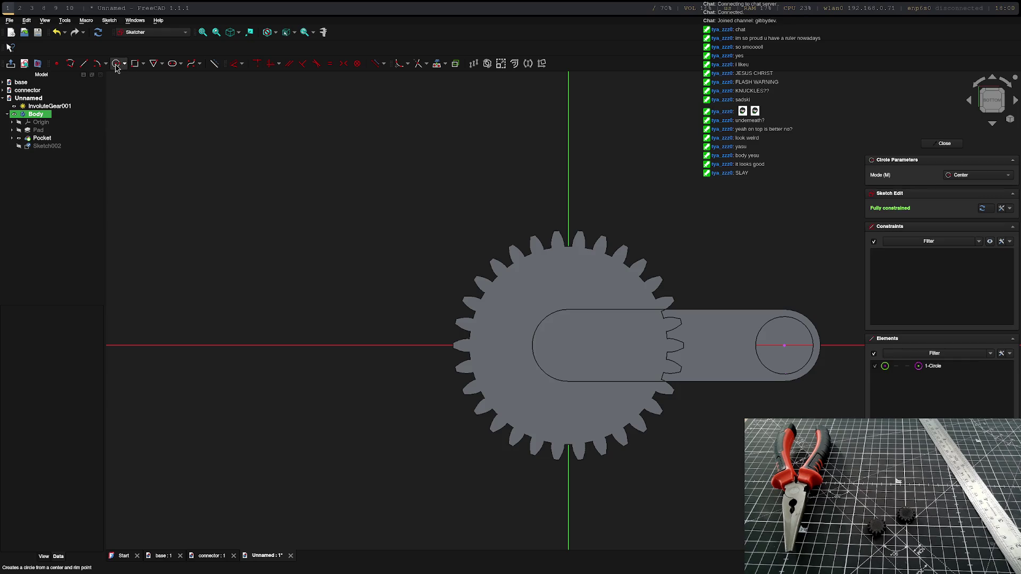
pyautogui.click(785, 346)
pyautogui.write('6')
pyautogui.press('Return')
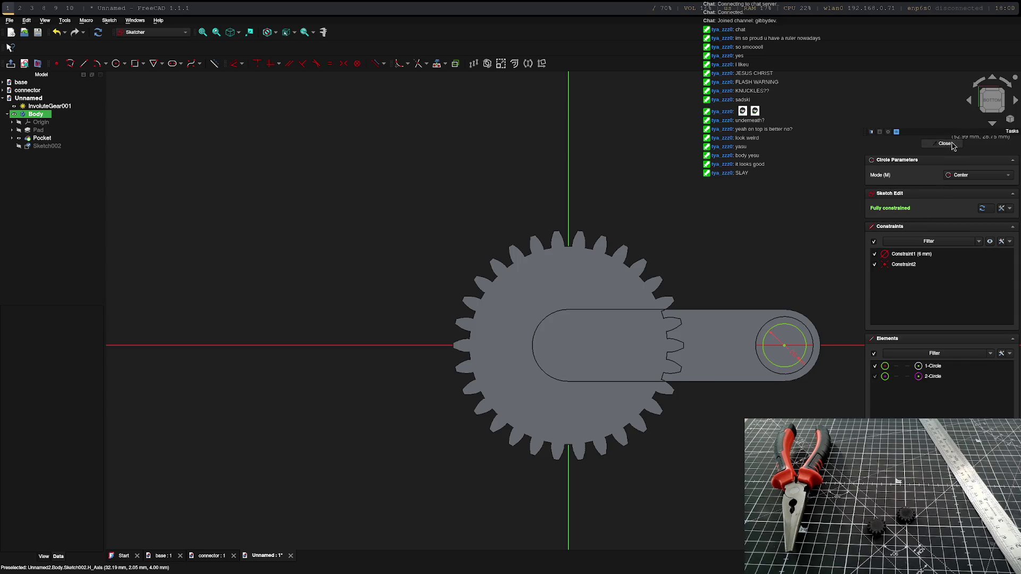
# Step: Close the sketch and cut the 6 mm circle through the arm as Pocket001
pyautogui.click(951, 148)
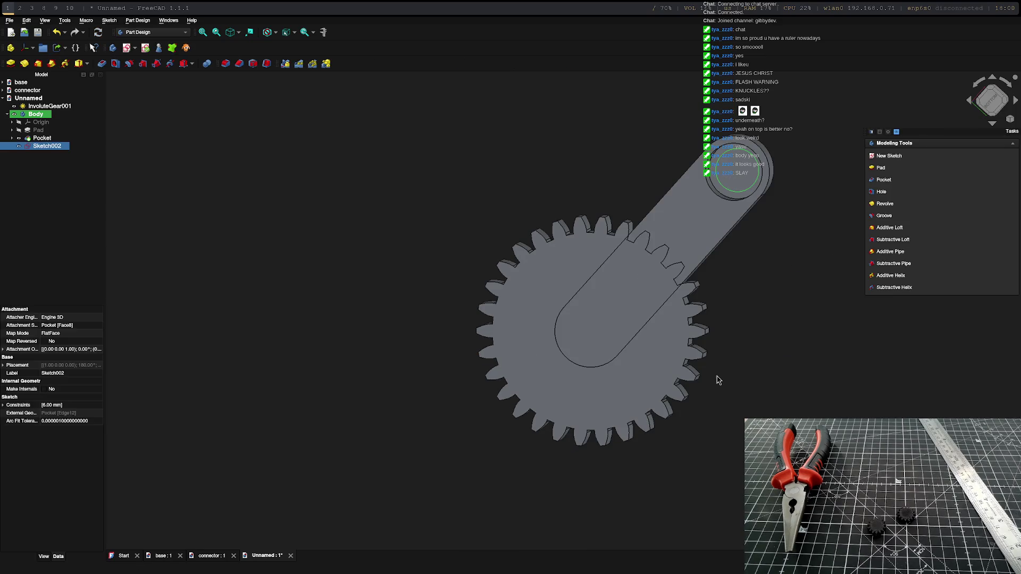
pyautogui.click(884, 180)
pyautogui.click(927, 147)
pyautogui.moveTo(797, 227)
pyautogui.mouseDown(button='middle')
pyautogui.moveTo(741, 394)
pyautogui.moveTo(842, 296)
pyautogui.moveTo(820, 328)
pyautogui.moveTo(729, 312)
pyautogui.moveTo(864, 298)
pyautogui.moveTo(750, 175)
pyautogui.moveTo(588, 182)
pyautogui.moveTo(365, 296)
pyautogui.moveTo(886, 356)
pyautogui.moveTo(593, 260)
pyautogui.mouseUp(button='middle')
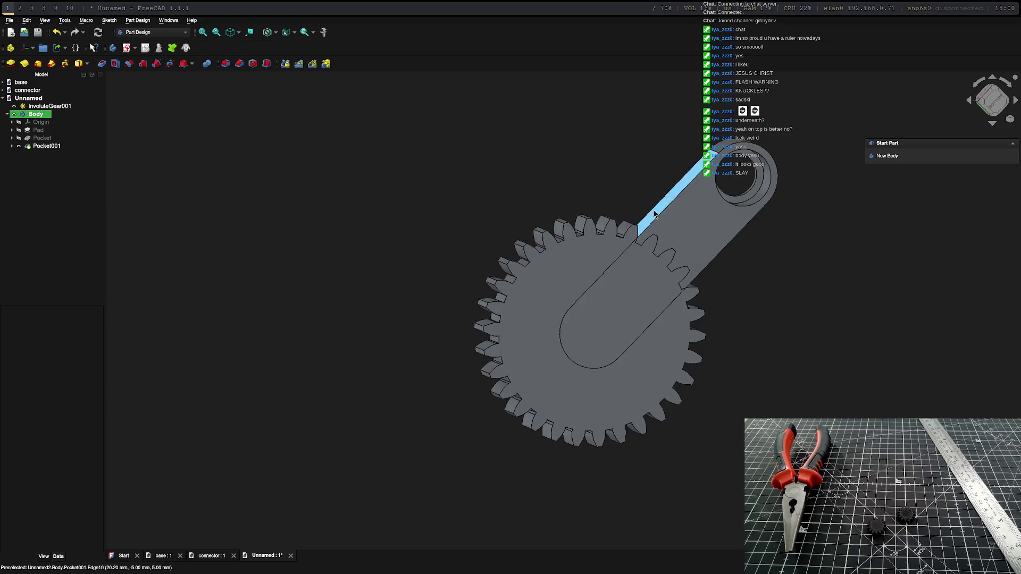
pyautogui.click(33, 108)
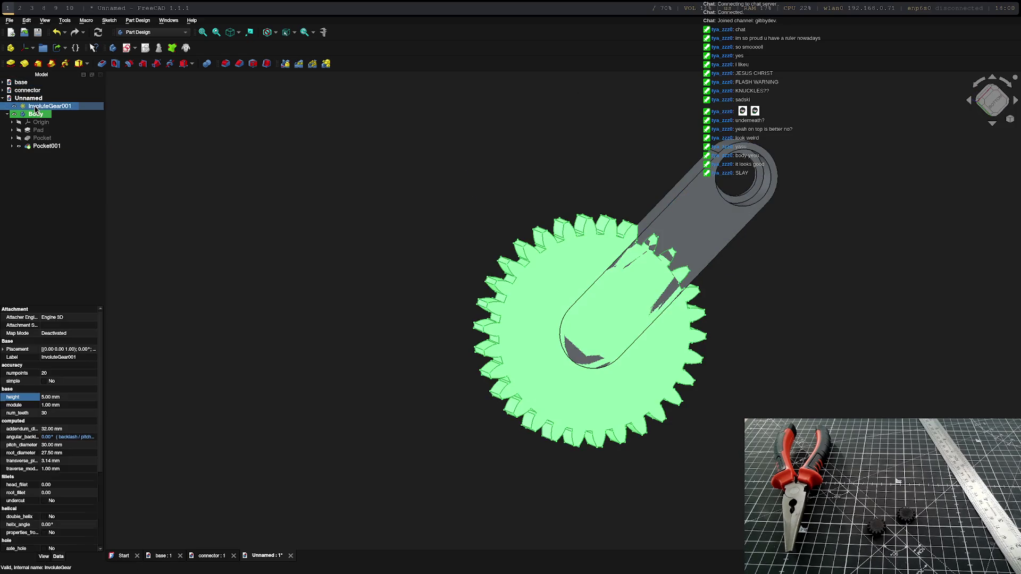
# Step: Union InvoluteGear001 and the arm Body with a Part workbench Boolean into Fusion
pyautogui.keyDown('ctrl'); pyautogui.click(37, 115); pyautogui.keyUp('ctrl')
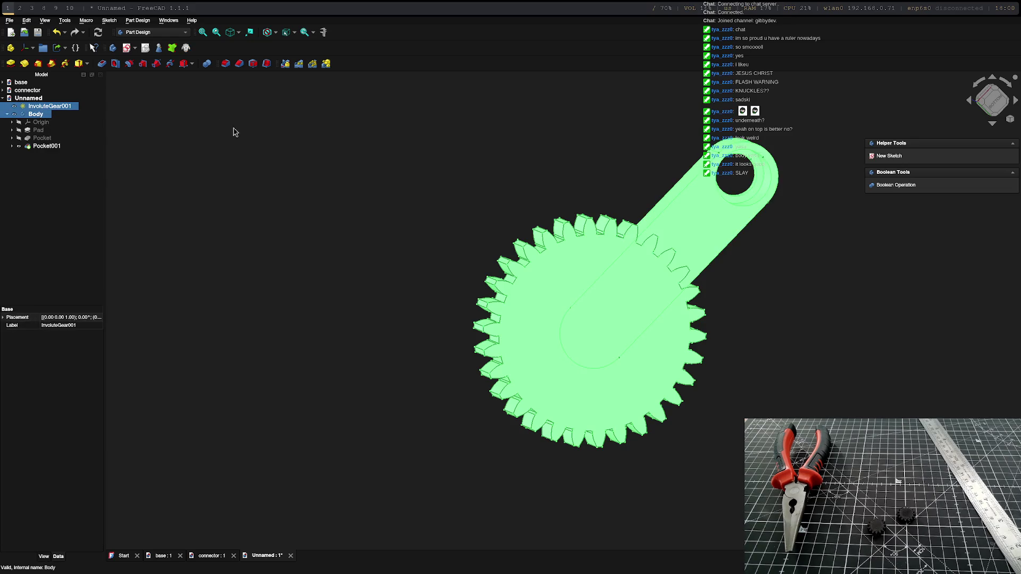
pyautogui.click(149, 33)
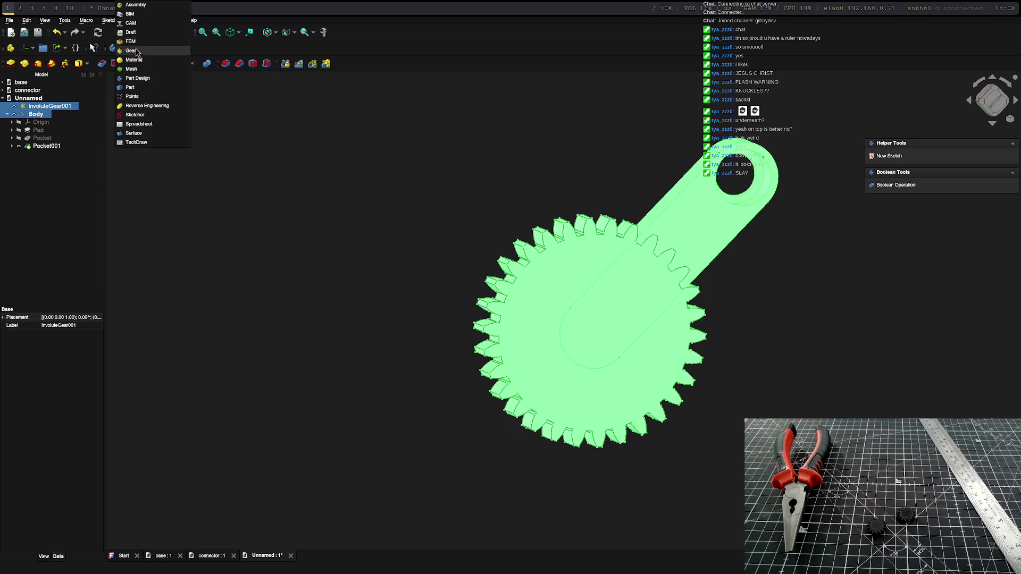
pyautogui.click(130, 87)
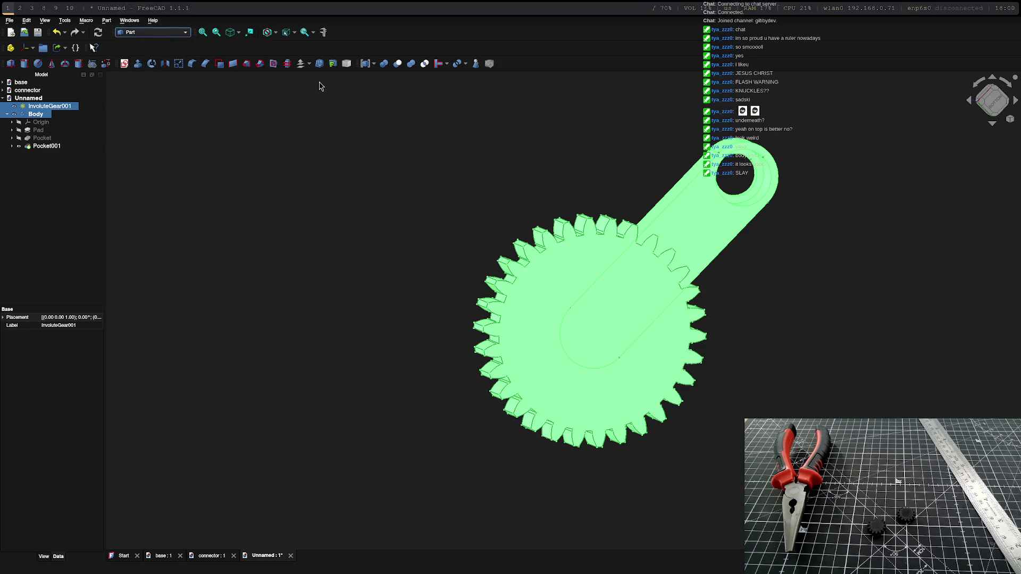
pyautogui.click(384, 63)
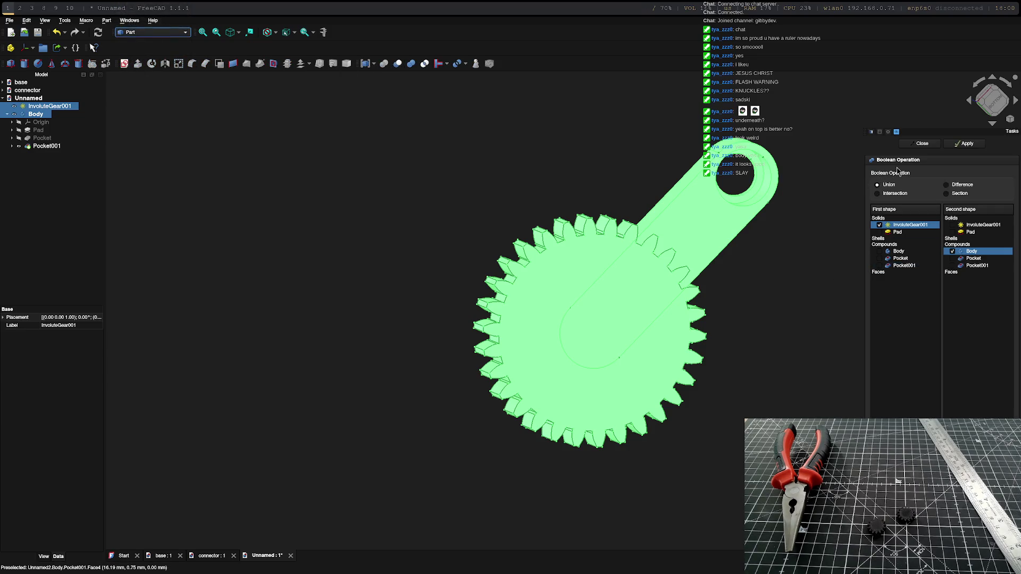
pyautogui.click(955, 150)
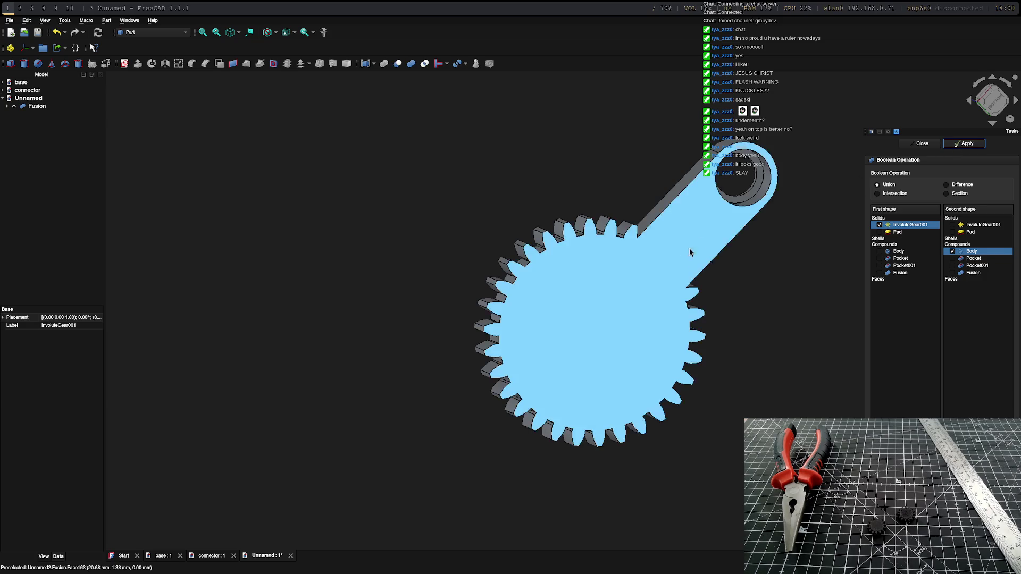
pyautogui.moveTo(707, 314)
pyautogui.mouseDown(button='middle')
pyautogui.moveTo(430, 248)
pyautogui.moveTo(276, 287)
pyautogui.moveTo(661, 384)
pyautogui.moveTo(289, 303)
pyautogui.moveTo(554, 398)
pyautogui.moveTo(633, 303)
pyautogui.moveTo(419, 343)
pyautogui.moveTo(697, 408)
pyautogui.moveTo(739, 297)
pyautogui.moveTo(755, 287)
pyautogui.mouseUp(button='middle')
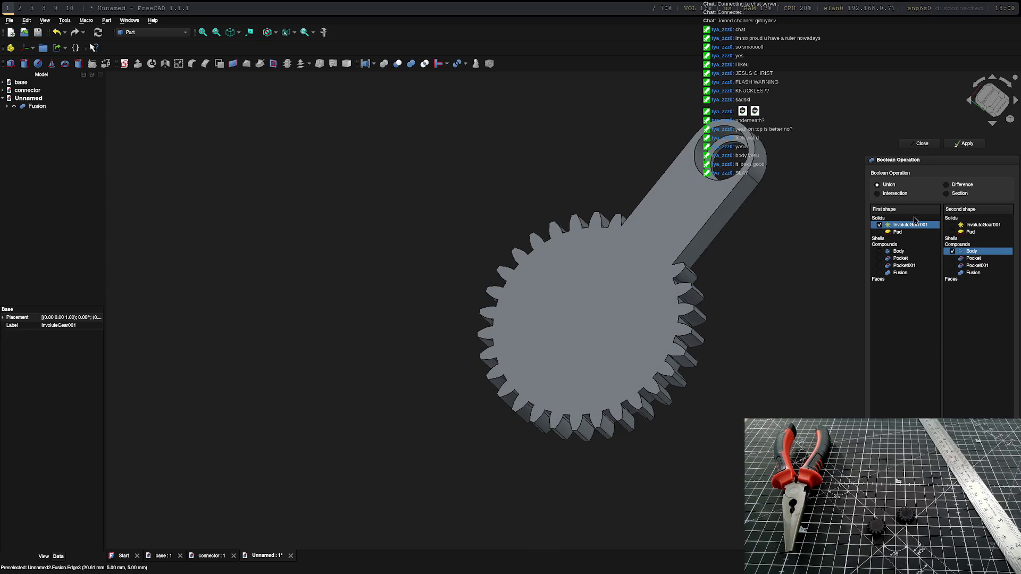
# Step: Close the Boolean panel and check the gear and Body children under Fusion
pyautogui.click(930, 145)
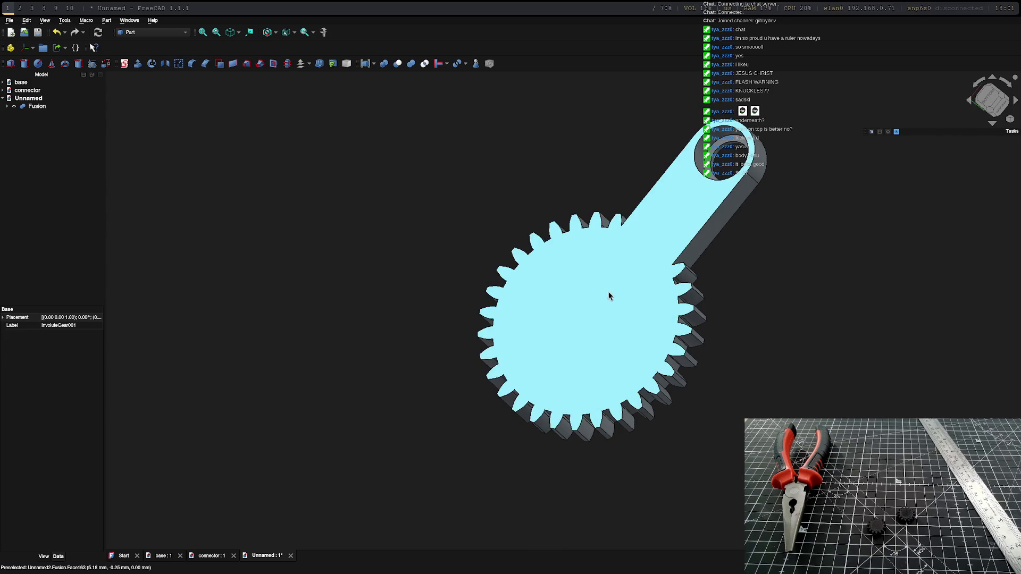
pyautogui.click(7, 106)
pyautogui.click(37, 105)
pyautogui.click(53, 113)
pyautogui.keyDown('shift'); pyautogui.click(32, 122); pyautogui.keyUp('shift')
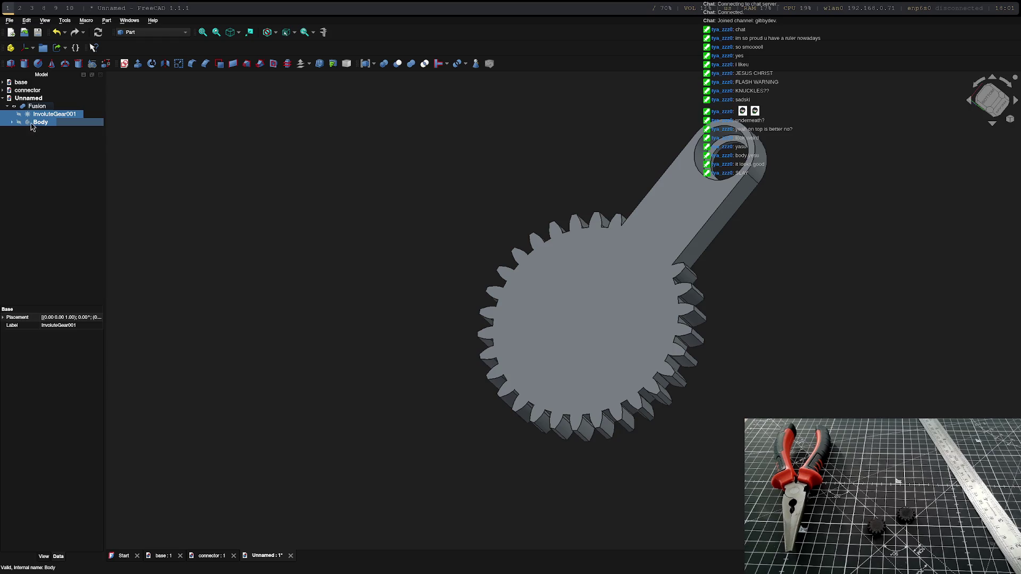
pyautogui.click(654, 301)
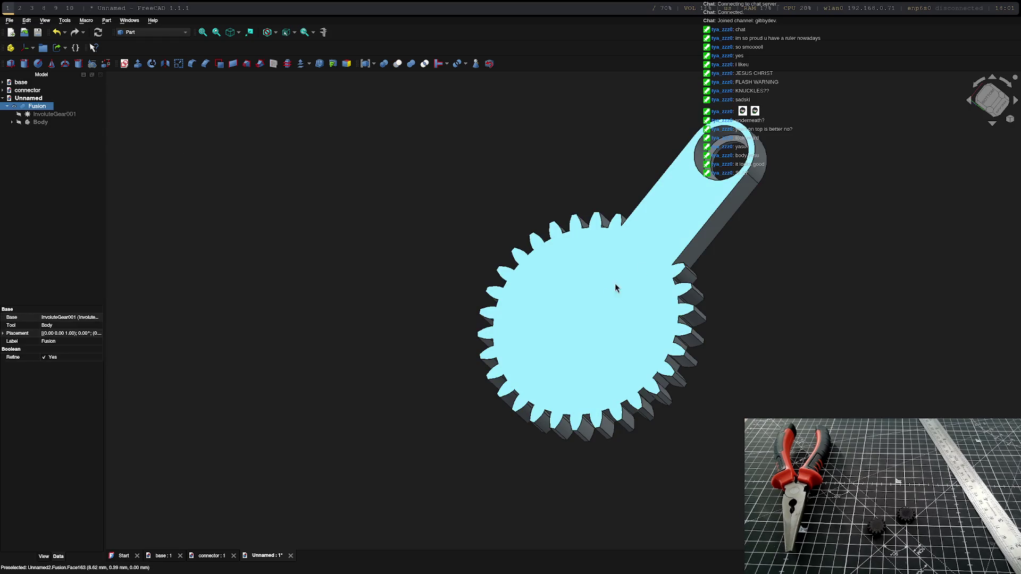
# Step: Select the Fusion part and start saving the document under a new name
pyautogui.click(153, 32)
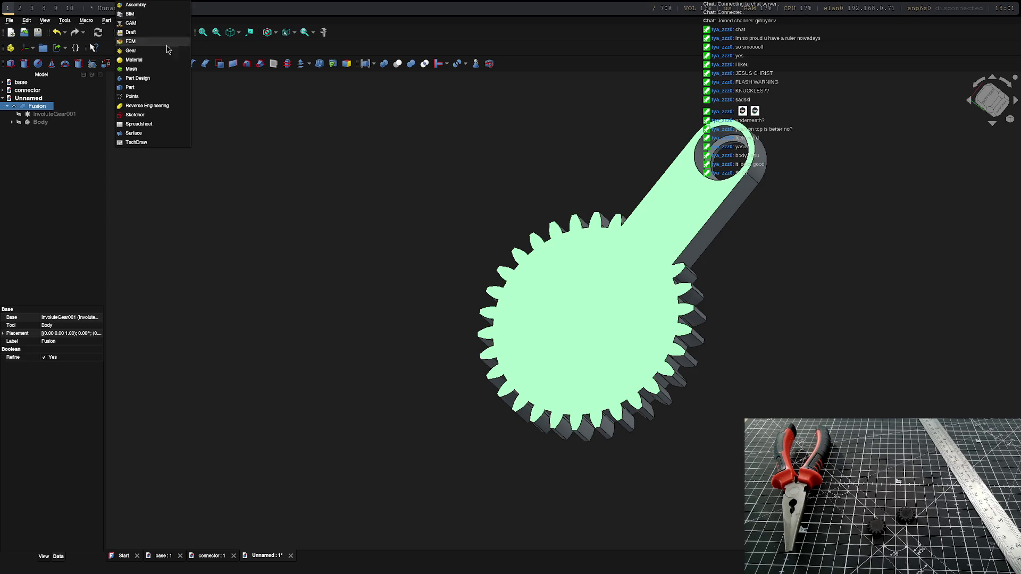
pyautogui.click(32, 230)
pyautogui.click(30, 99)
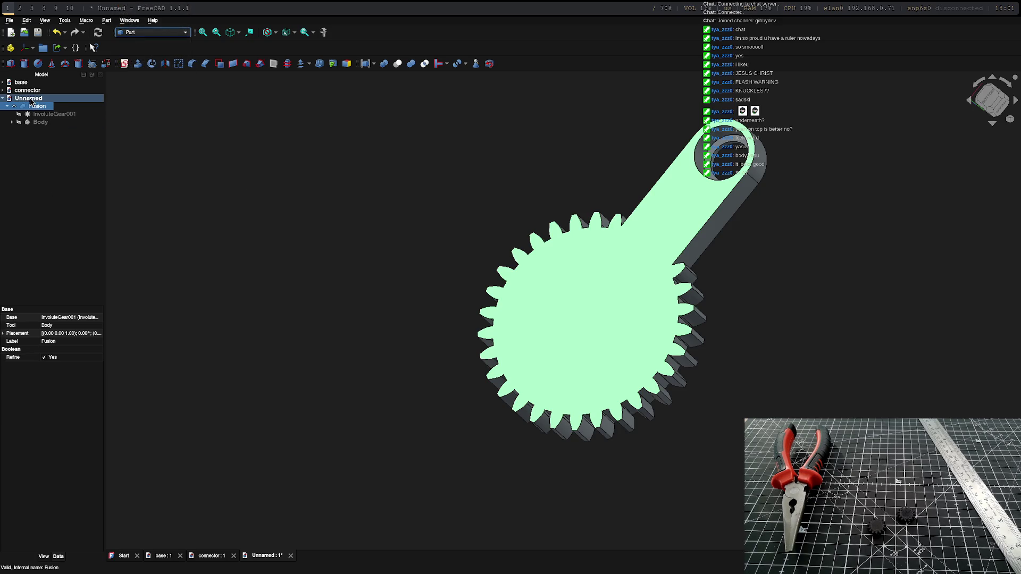
pyautogui.click(56, 108)
pyautogui.moveTo(399, 213)
pyautogui.mouseDown(button='middle')
pyautogui.moveTo(417, 200)
pyautogui.moveTo(410, 228)
pyautogui.moveTo(728, 367)
pyautogui.moveTo(734, 342)
pyautogui.mouseUp(button='middle')
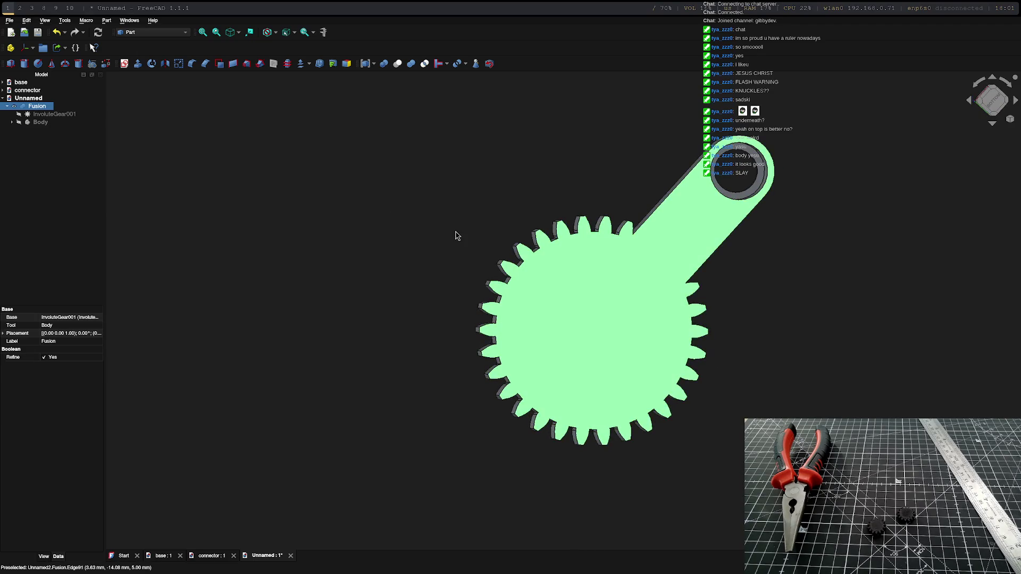
pyautogui.hotkey('ctrl', 's')
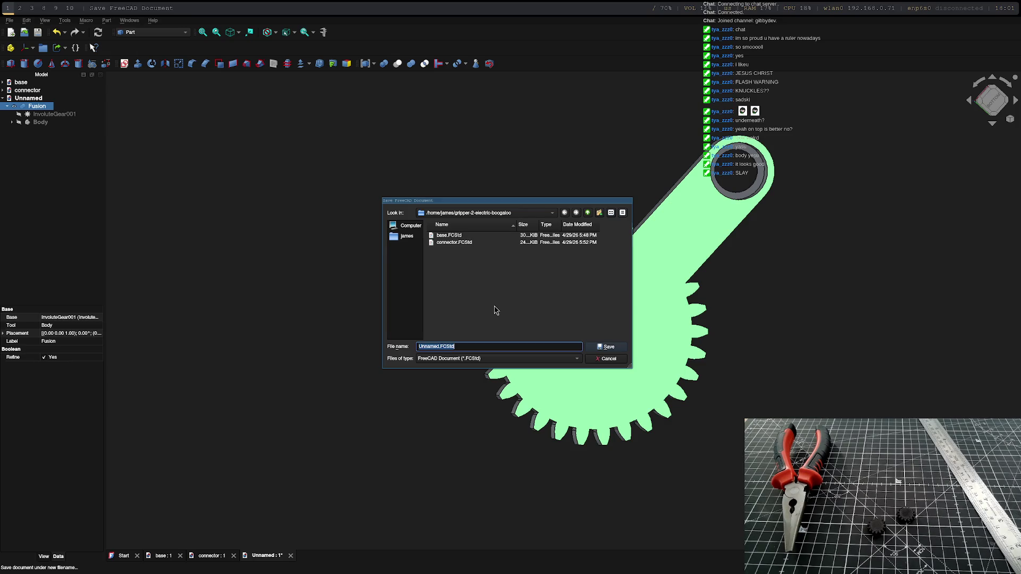
# Step: Save the fused document with the file name geary-part
pyautogui.write('g')
pyautogui.write('t')
pyautogui.press('Return')
pyautogui.moveTo(494, 310)
pyautogui.mouseDown(button='middle')
pyautogui.moveTo(498, 263)
pyautogui.moveTo(668, 376)
pyautogui.moveTo(558, 297)
pyautogui.moveTo(707, 213)
pyautogui.moveTo(803, 262)
pyautogui.mouseUp(button='middle')
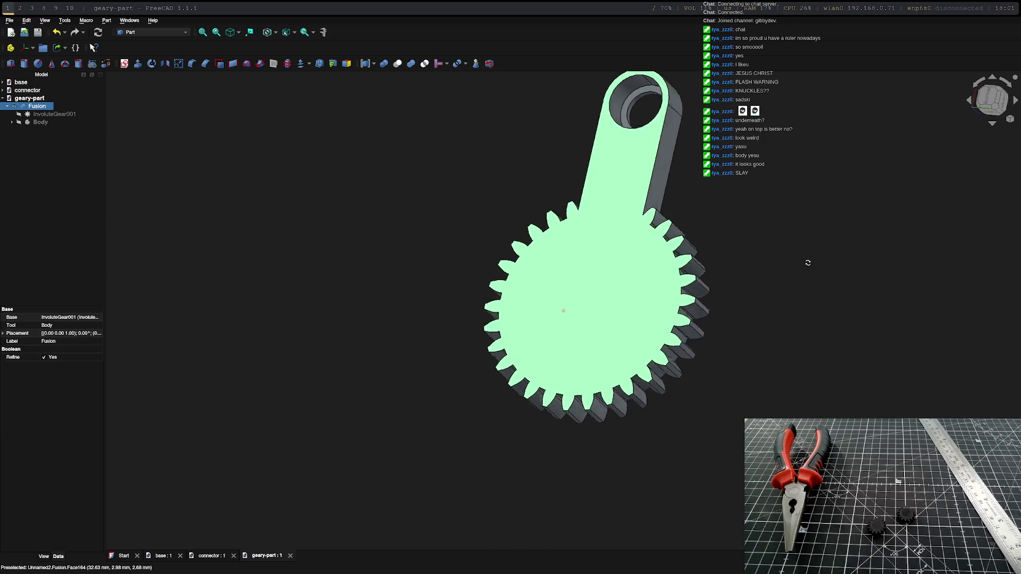
pyautogui.click(25, 116)
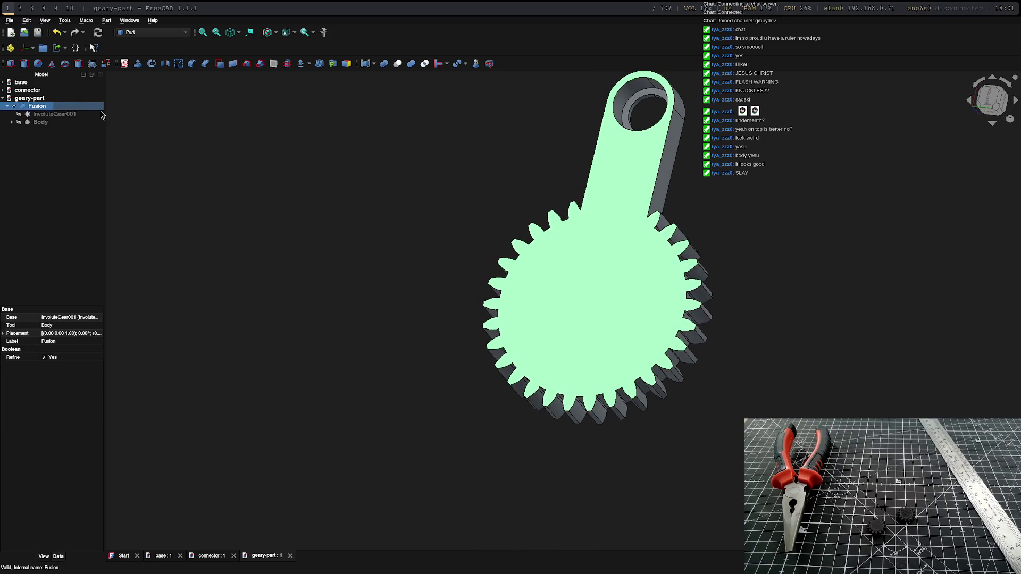
pyautogui.click(19, 113)
pyautogui.click(19, 113)
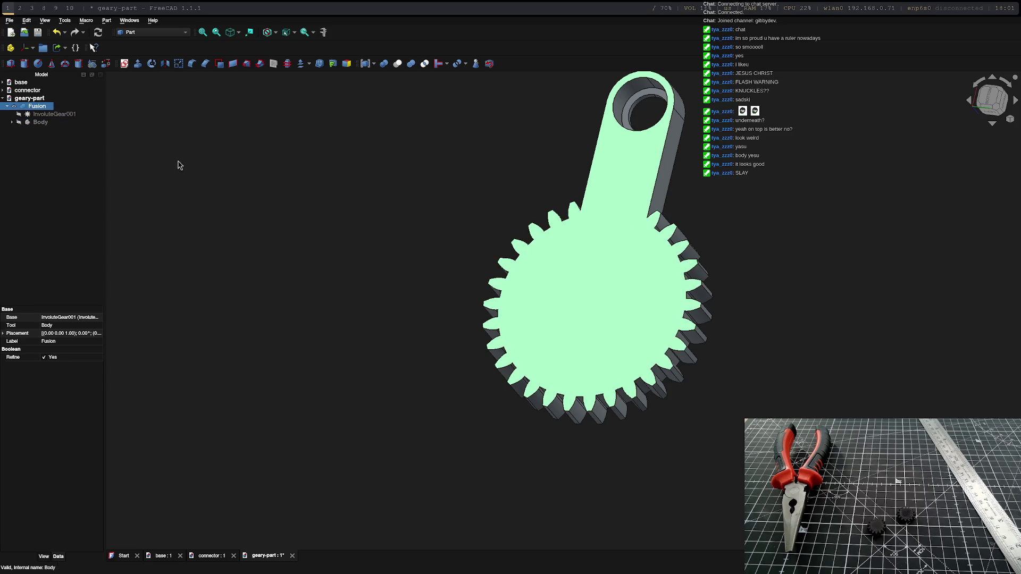
pyautogui.click(41, 107)
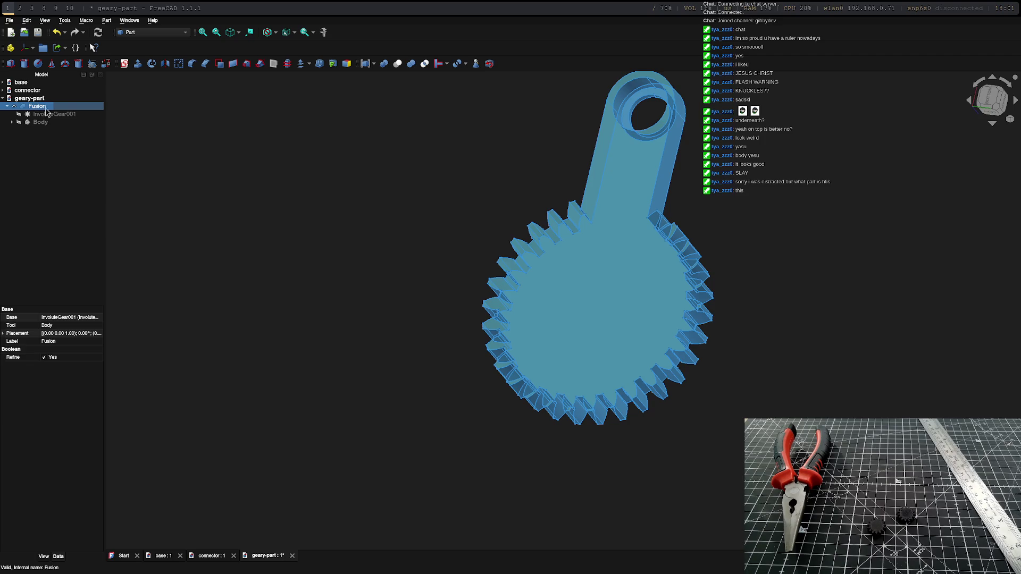
pyautogui.moveTo(440, 230)
pyautogui.mouseDown(button='middle')
pyautogui.moveTo(547, 337)
pyautogui.moveTo(576, 331)
pyautogui.mouseUp(button='middle')
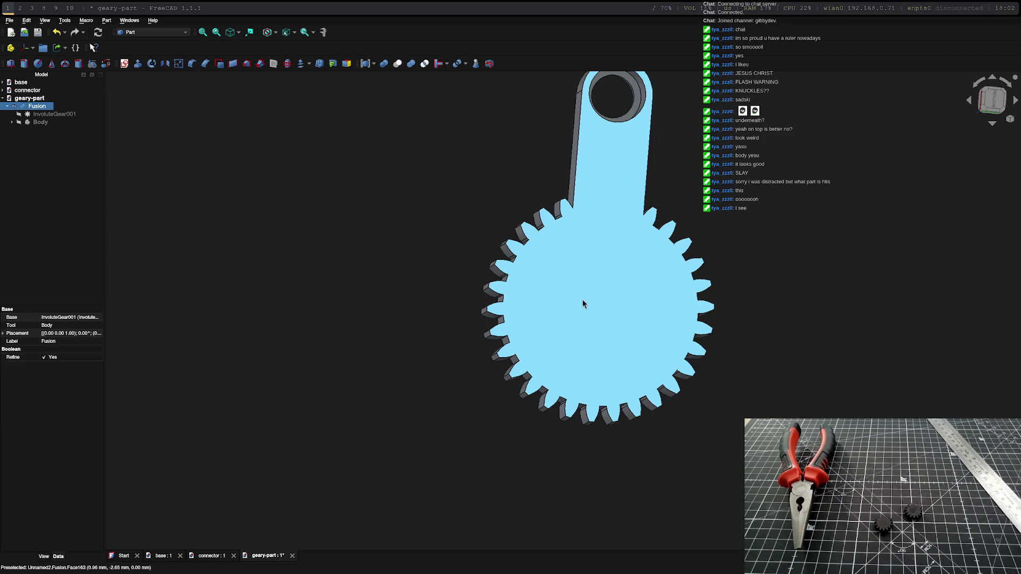
# Step: Check the geary-part document's context menu, dismiss it, and show the workbench list
pyautogui.click(151, 32)
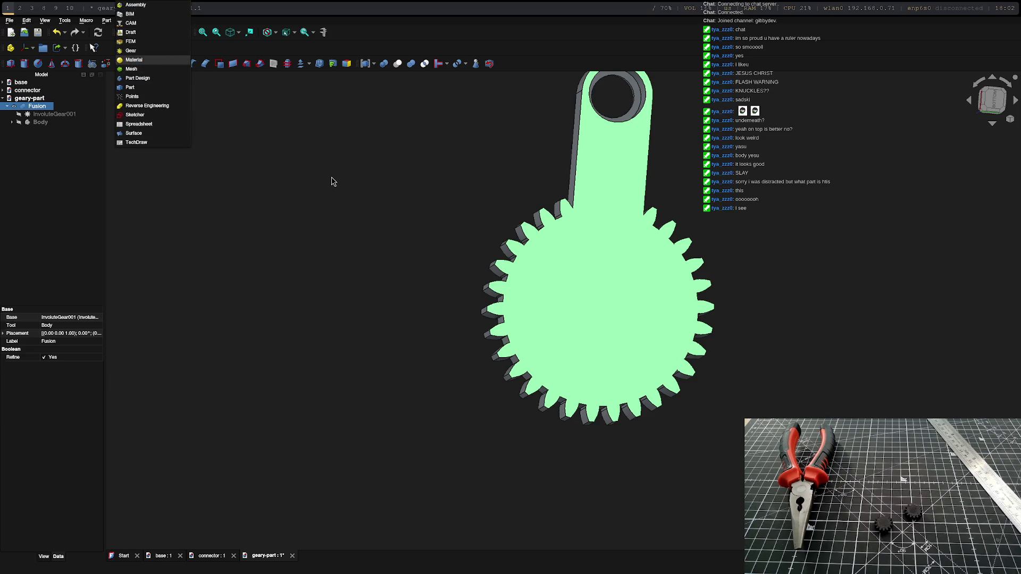
pyautogui.click(37, 98)
pyautogui.rightClick(38, 99)
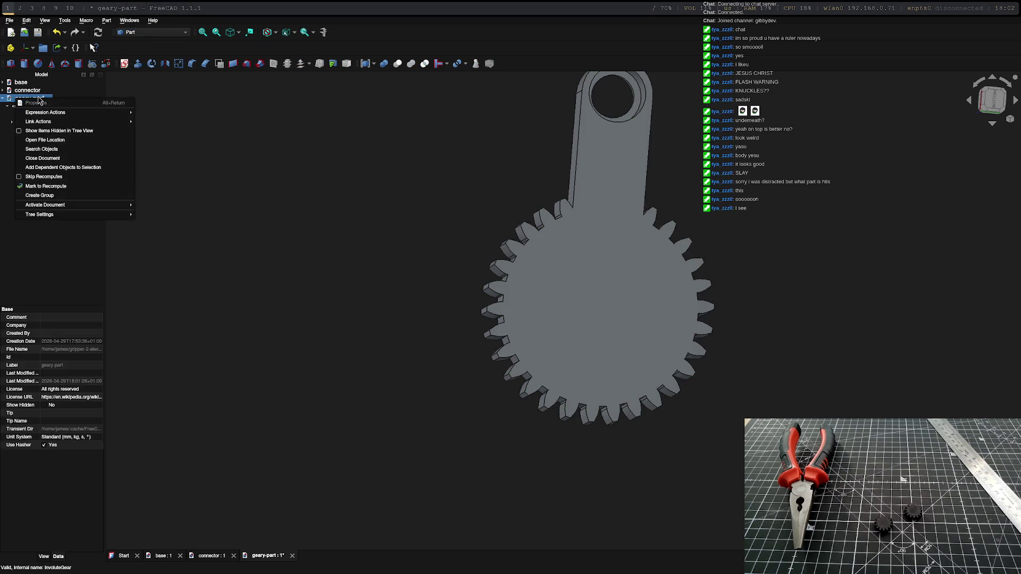
pyautogui.moveTo(52, 114)
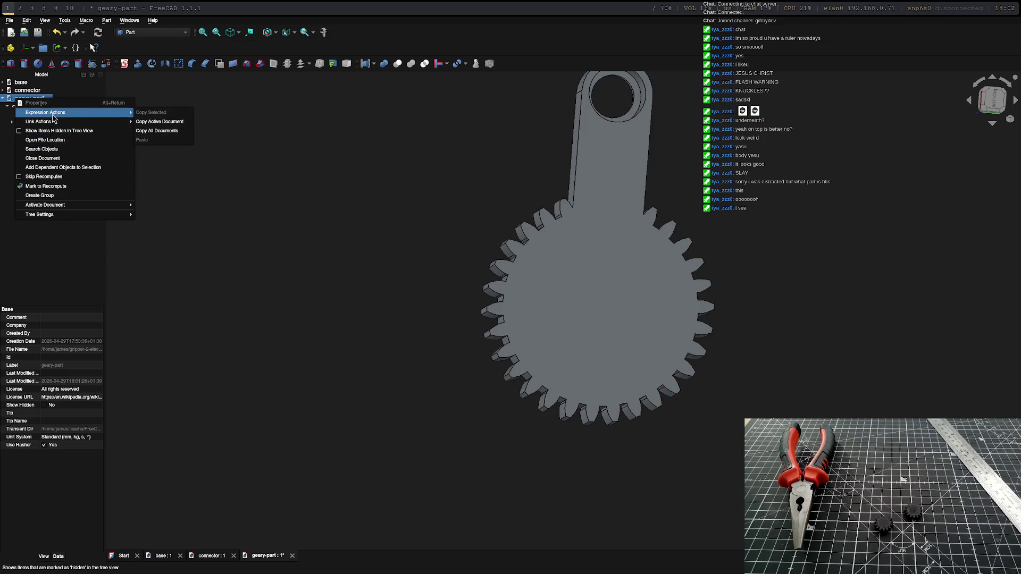
pyautogui.moveTo(67, 214)
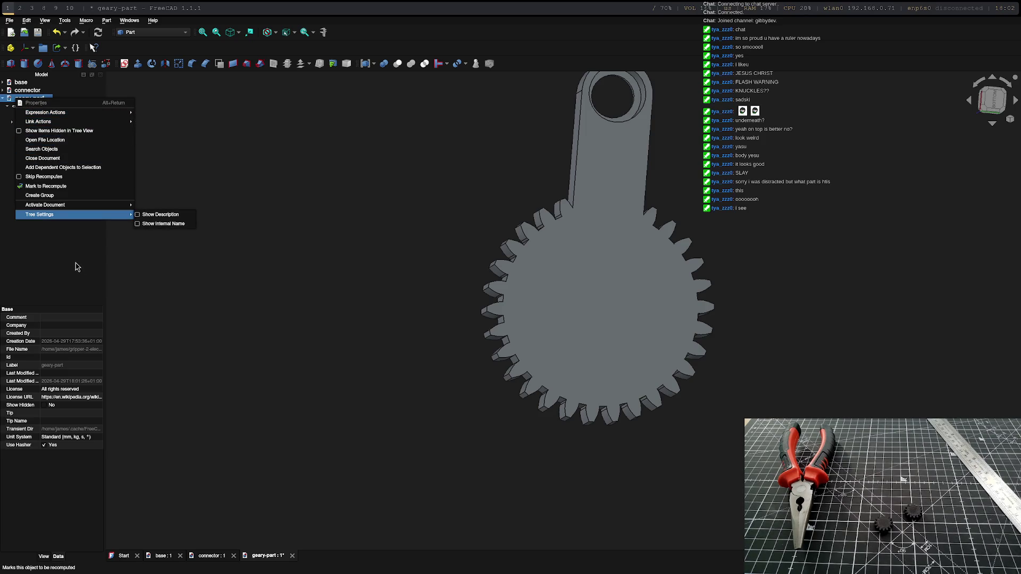
pyautogui.click(76, 267)
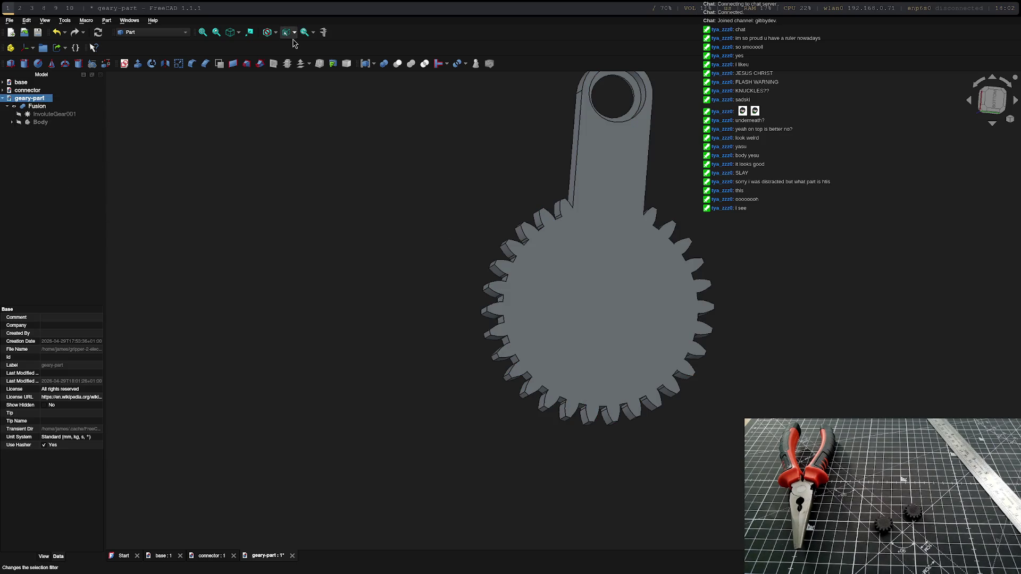
pyautogui.click(166, 33)
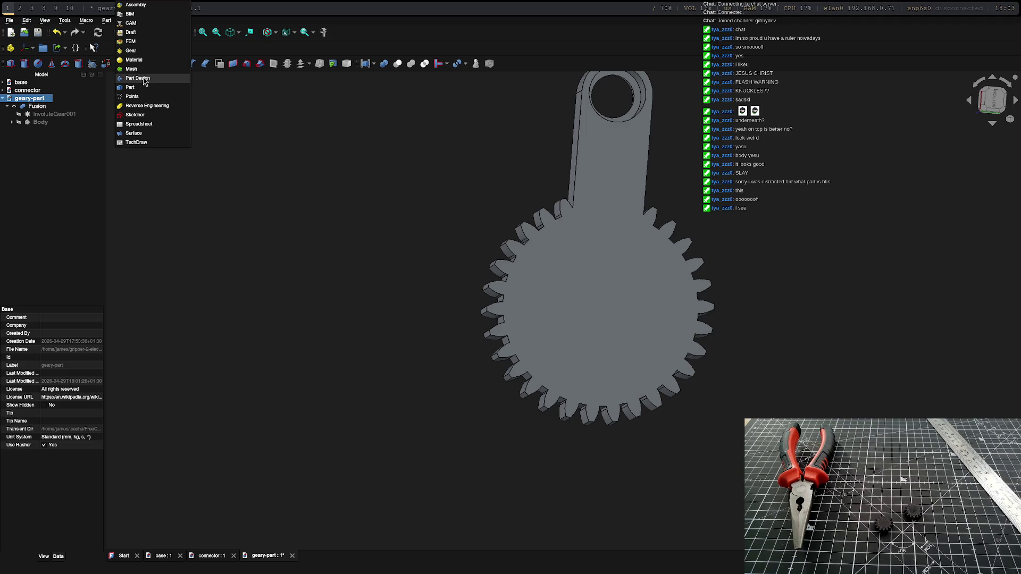
# Step: In Part Design, try sketching on the gear's top face, then cancel the outside-geometry prompt without copying
pyautogui.click(145, 80)
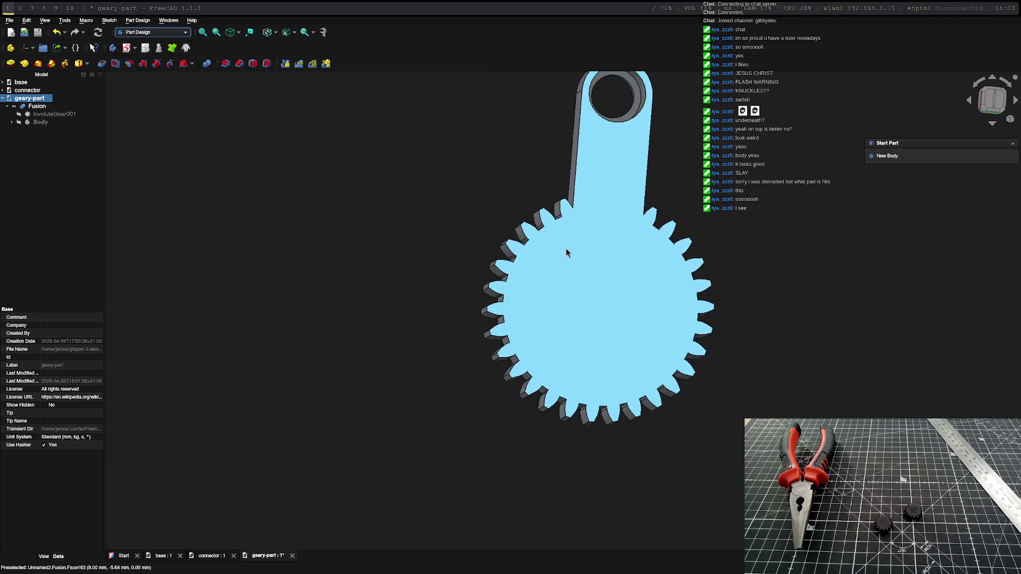
pyautogui.click(570, 270)
pyautogui.click(888, 156)
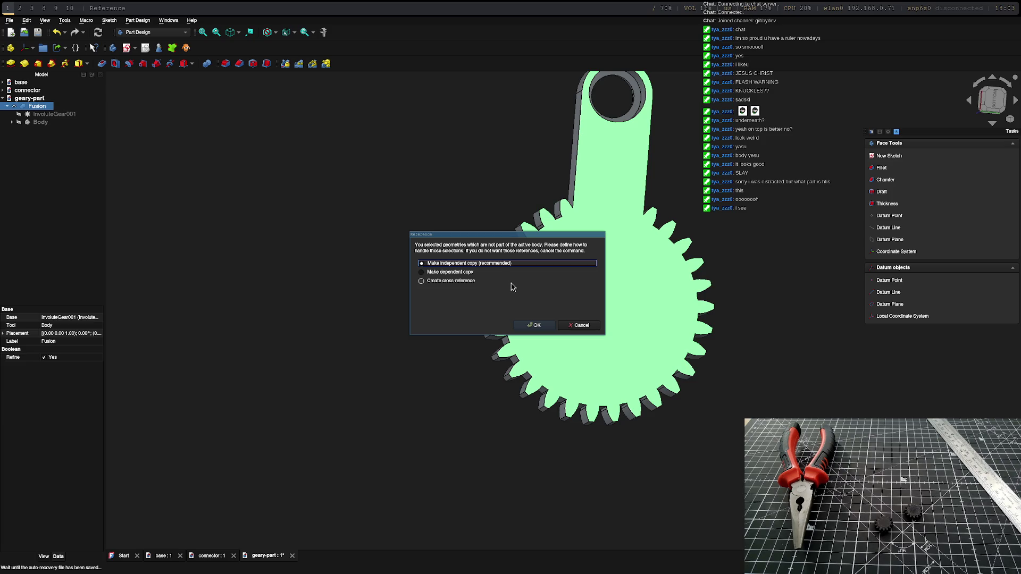
pyautogui.click(578, 325)
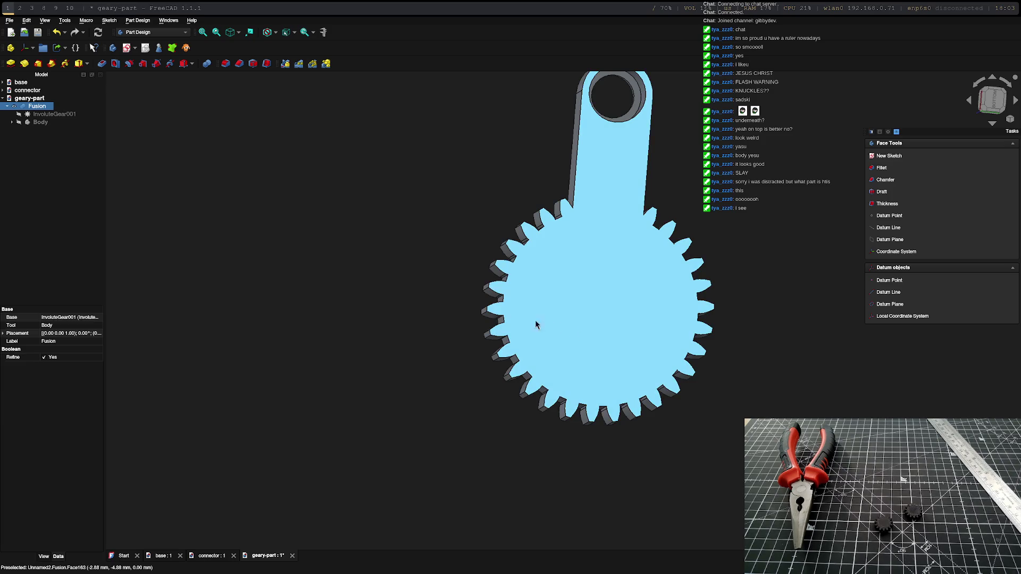
# Step: Expand the Body in the tree and briefly show, then re-hide, Body and InvoluteGear001
pyautogui.click(12, 123)
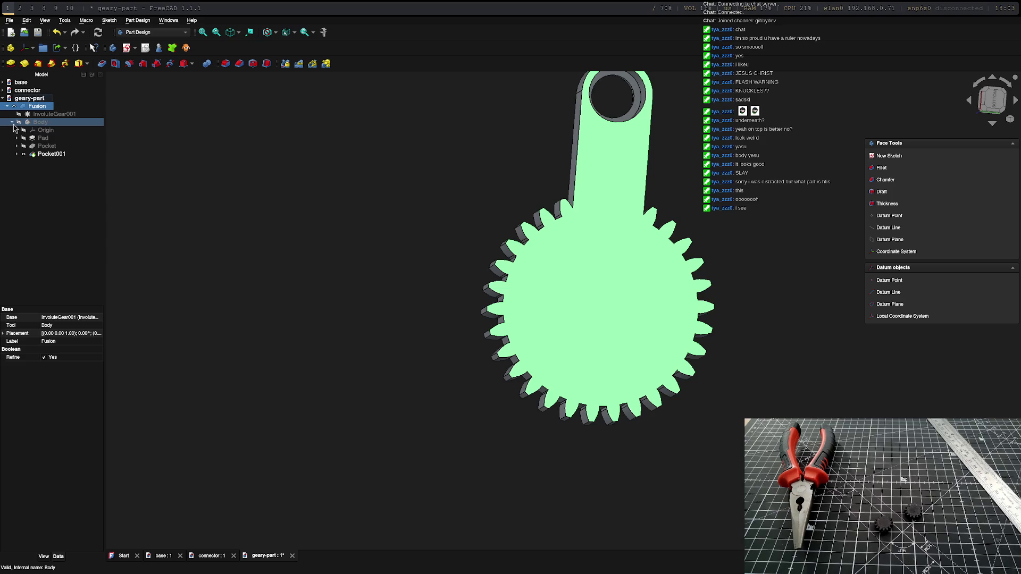
pyautogui.click(19, 122)
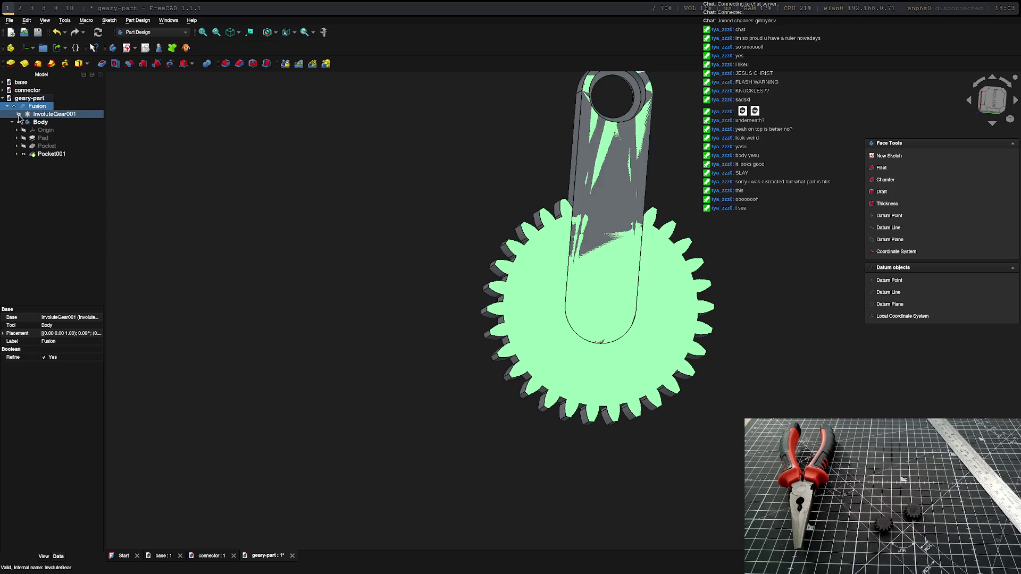
pyautogui.click(19, 114)
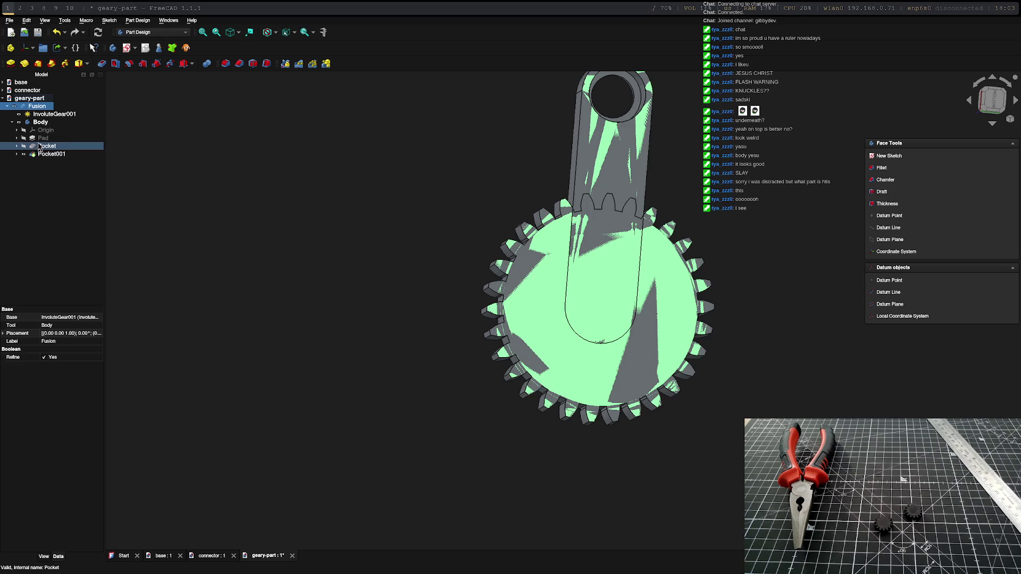
pyautogui.click(19, 114)
pyautogui.click(18, 121)
# Step: Start a new sketch on the fused gear after dismissing the Fusion's context menu
pyautogui.rightClick(33, 110)
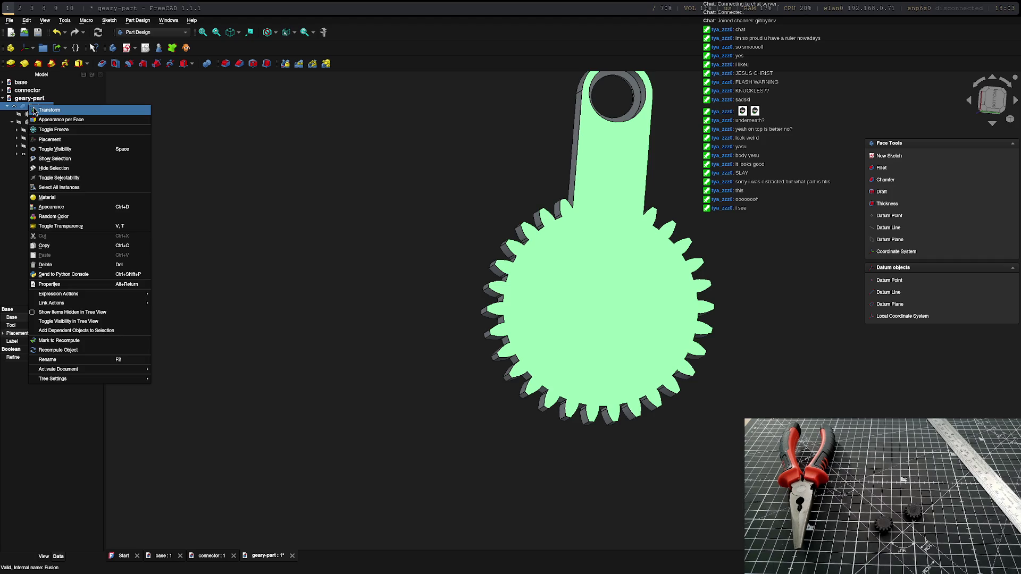
pyautogui.moveTo(105, 376)
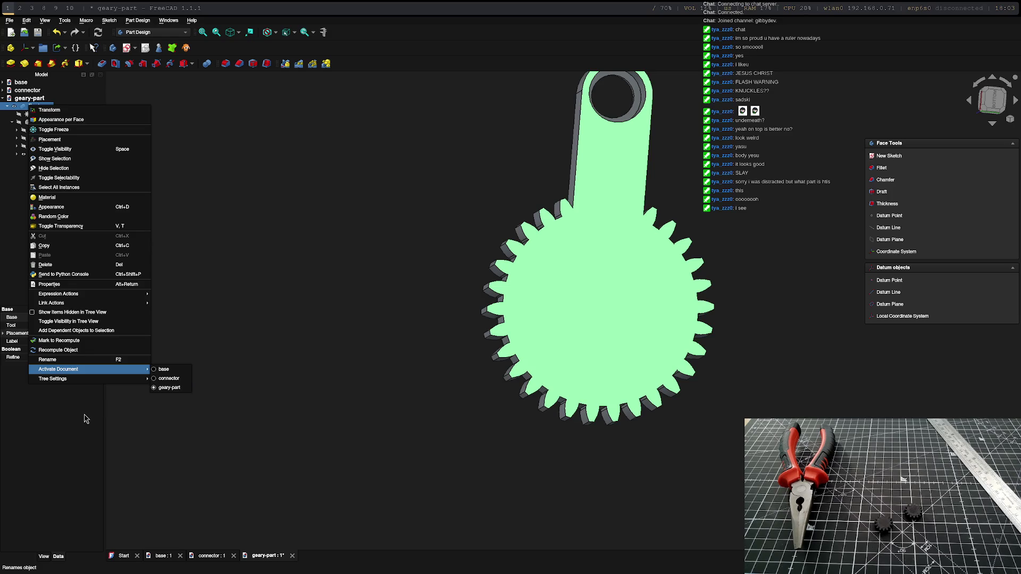
pyautogui.press('Escape')
pyautogui.press('Escape')
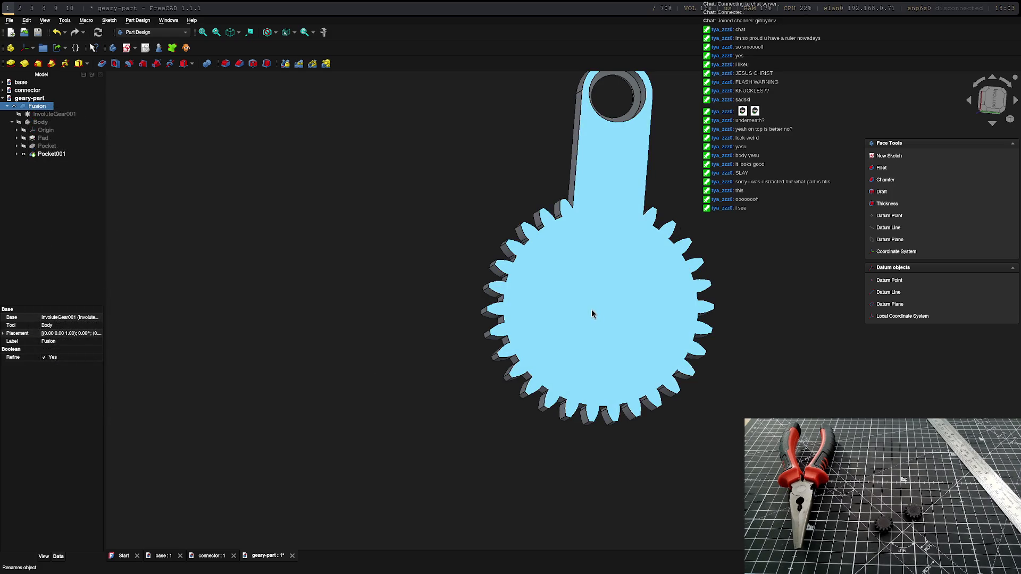
pyautogui.click(869, 180)
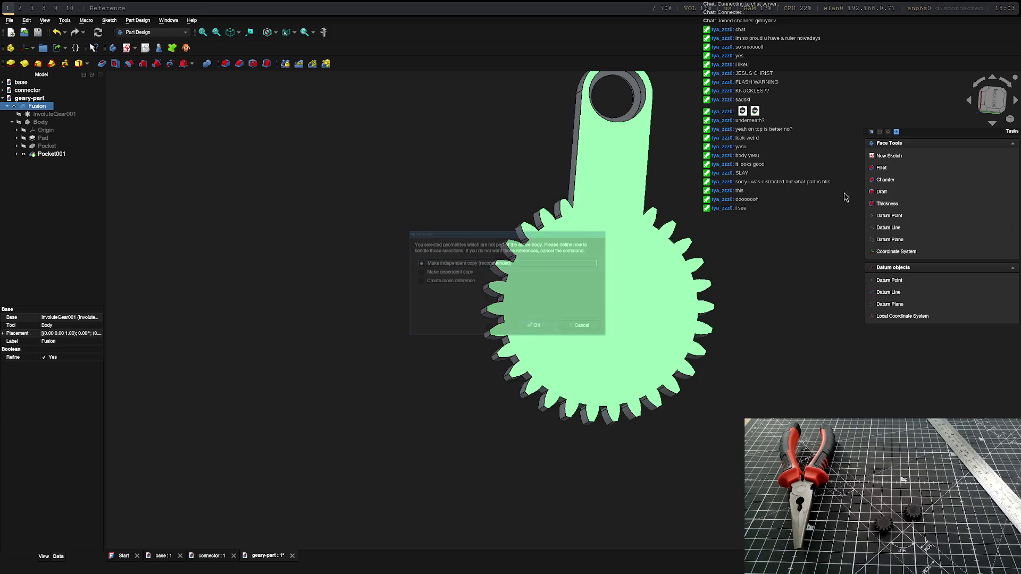
# Step: Accept an independent copy, toggle CopyFusion, Pad and Pocket001 visibility, then discard the empty sketch
pyautogui.click(534, 326)
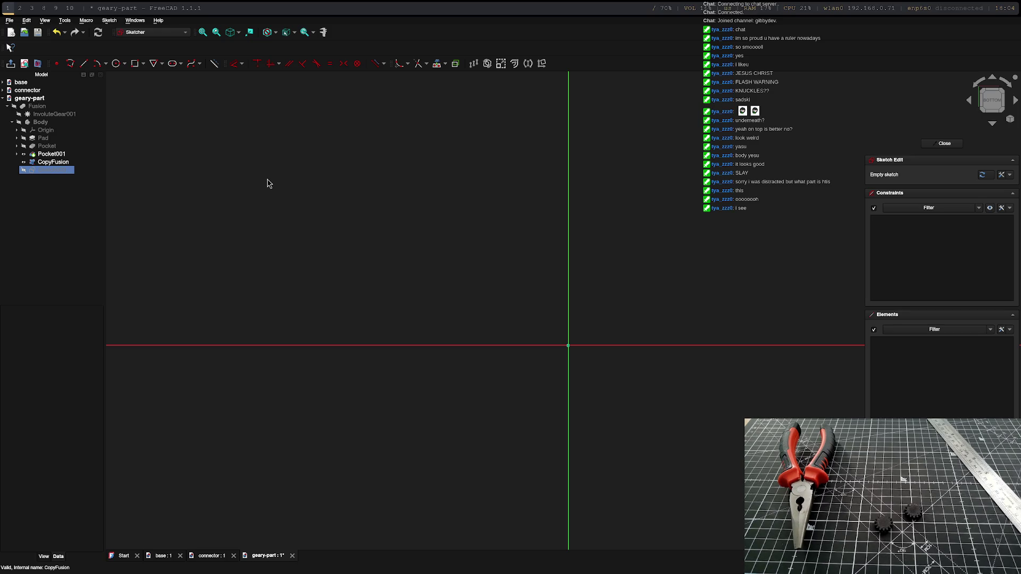
pyautogui.click(23, 166)
pyautogui.click(23, 161)
pyautogui.click(23, 154)
pyautogui.click(23, 137)
pyautogui.click(24, 138)
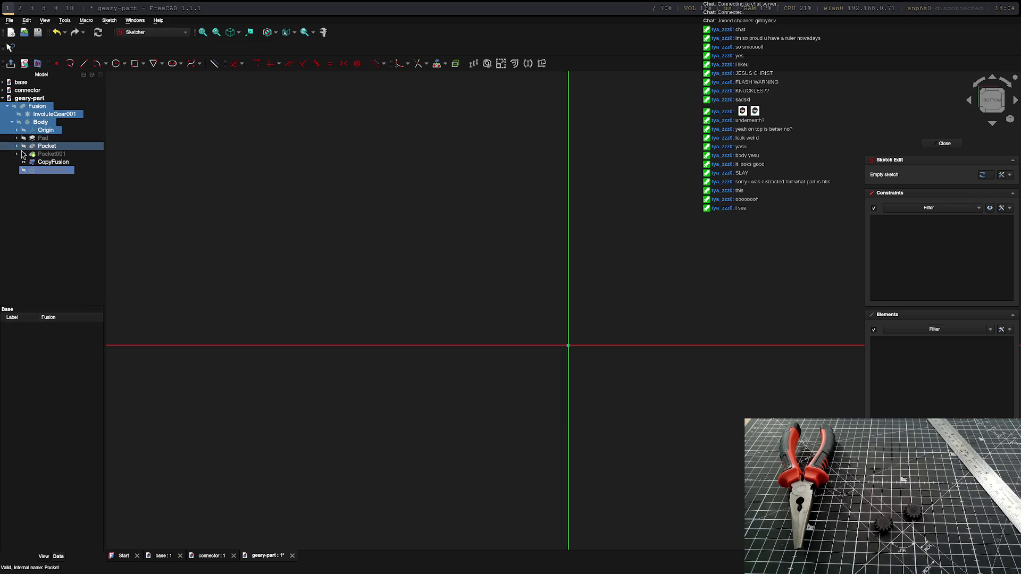
pyautogui.click(24, 154)
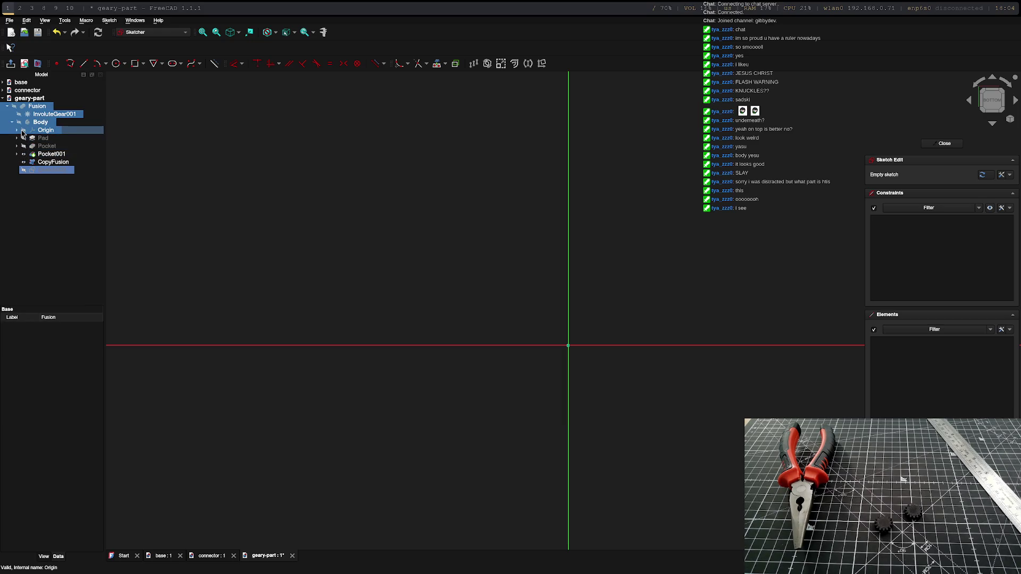
pyautogui.click(616, 264)
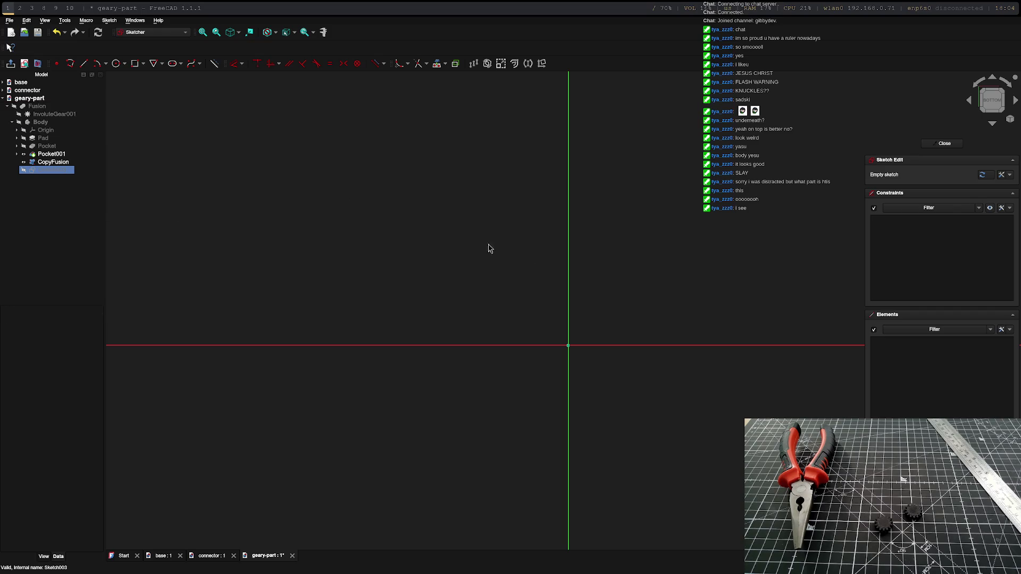
pyautogui.hotkey('ctrl', 'z')
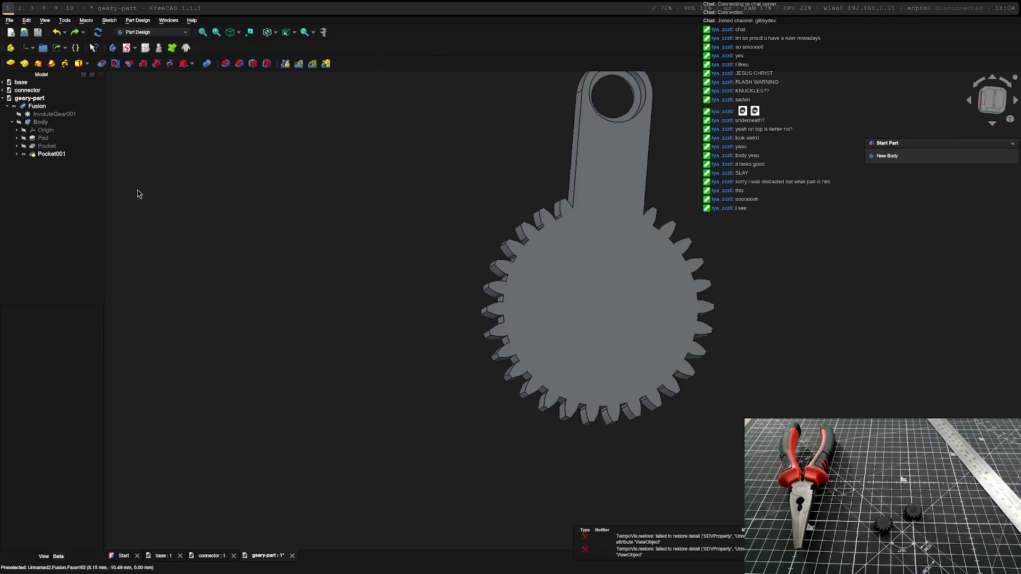
# Step: Expand Pocket001 and view its properties: a one-sided 5.00 mm cut from Sketch002
pyautogui.click(48, 155)
pyautogui.click(17, 154)
pyautogui.click(619, 266)
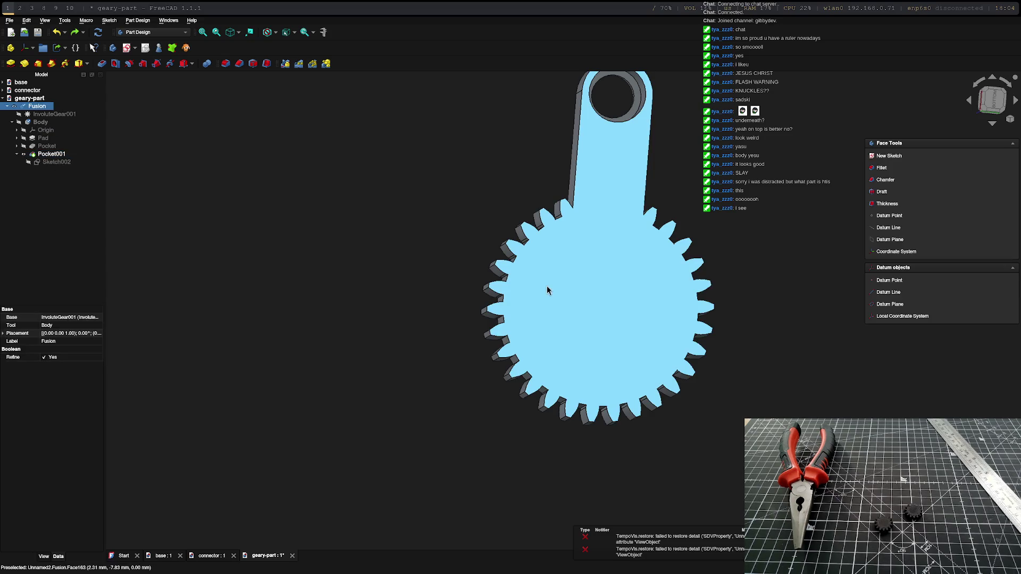
pyautogui.moveTo(547, 288); pyautogui.dragTo(656, 253, button='middle')
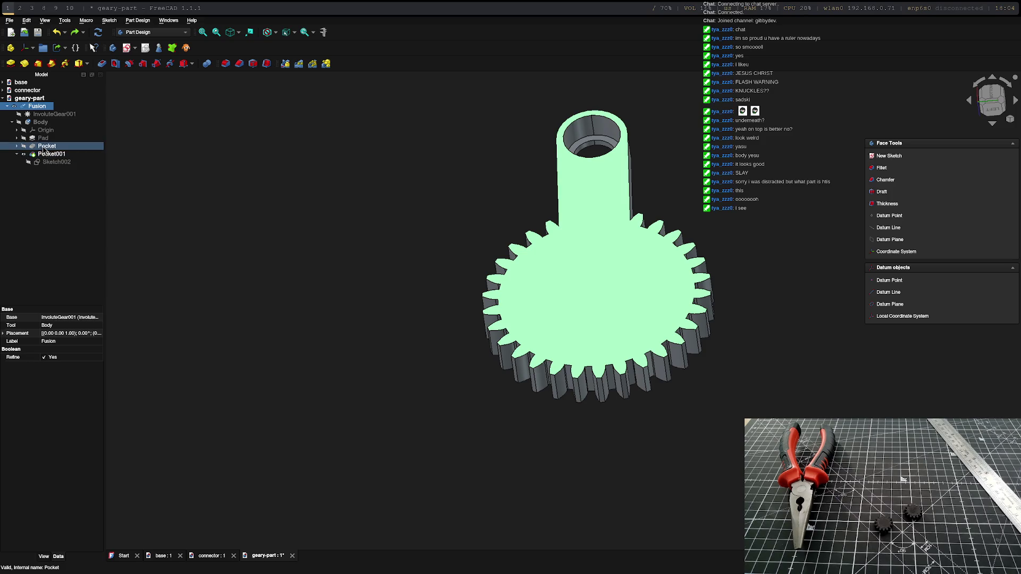
pyautogui.click(39, 154)
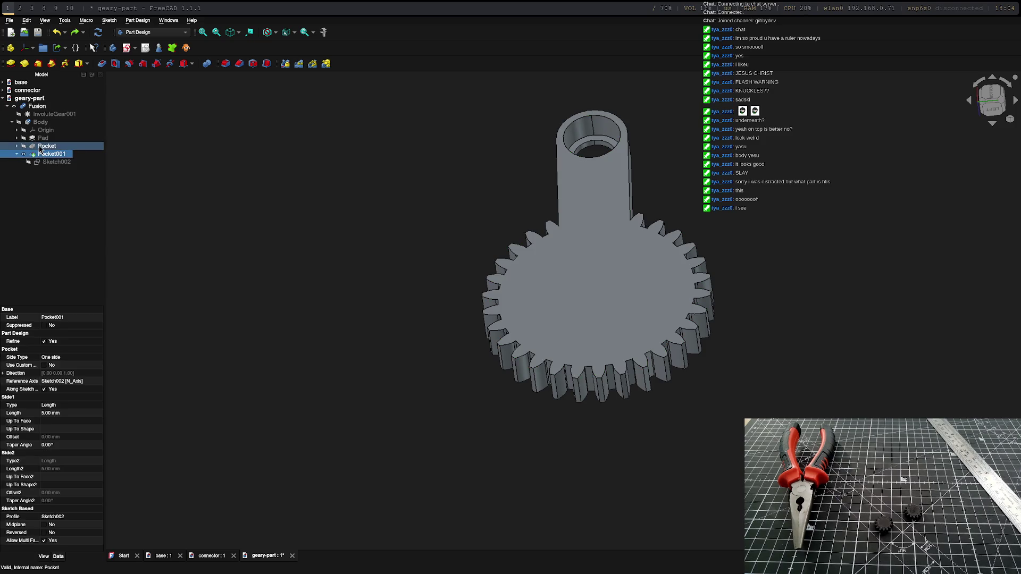
# Step: Select the Fusion and change the workbench from Part Design to Part
pyautogui.click(34, 108)
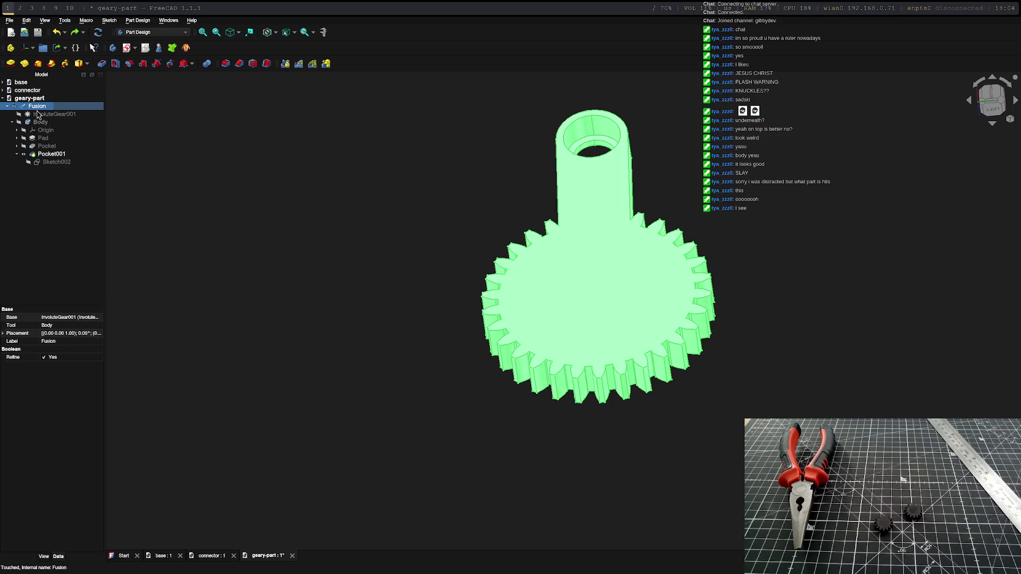
pyautogui.click(166, 33)
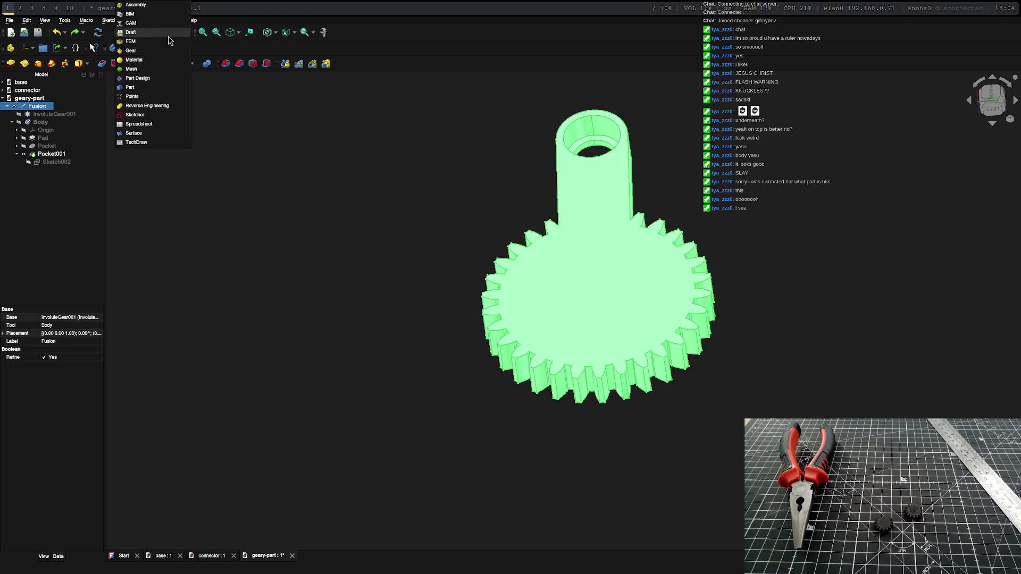
pyautogui.click(159, 32)
pyautogui.click(151, 87)
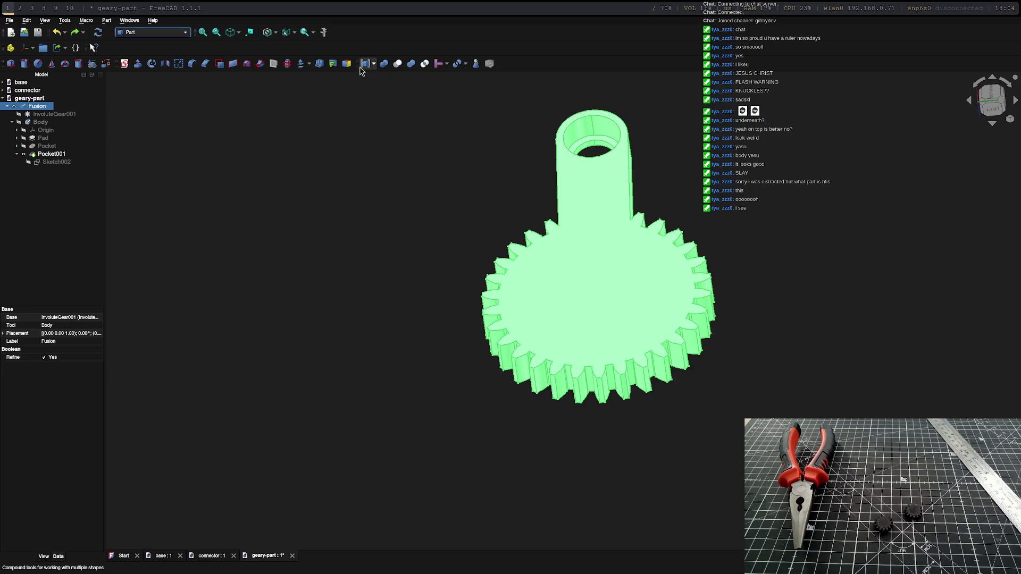
# Step: Add a 10 mm tall Part cylinder at the gear's centre with radius 2.375 mm
pyautogui.click(27, 66)
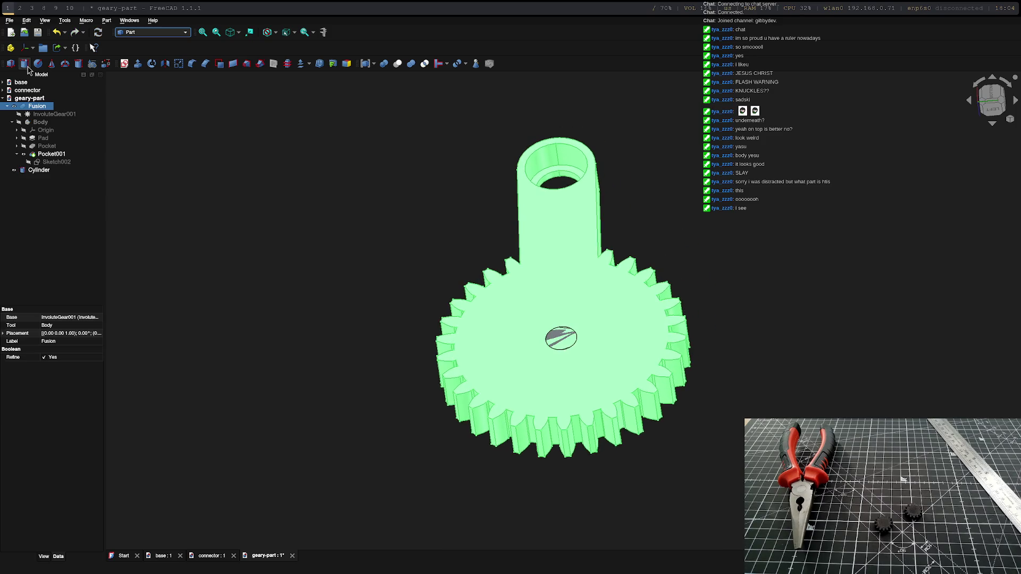
pyautogui.click(573, 334)
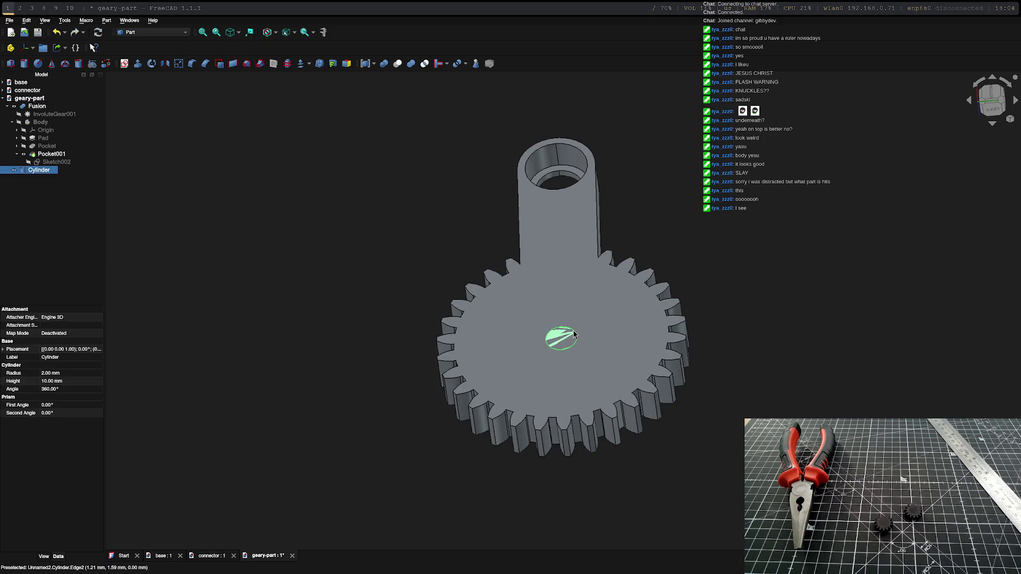
pyautogui.click(55, 373)
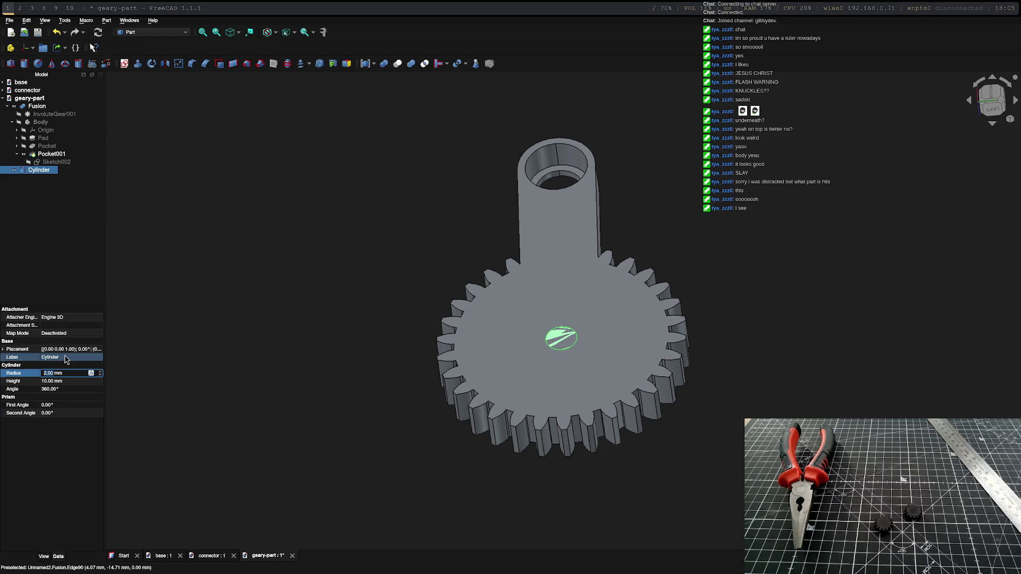
pyautogui.write('2')
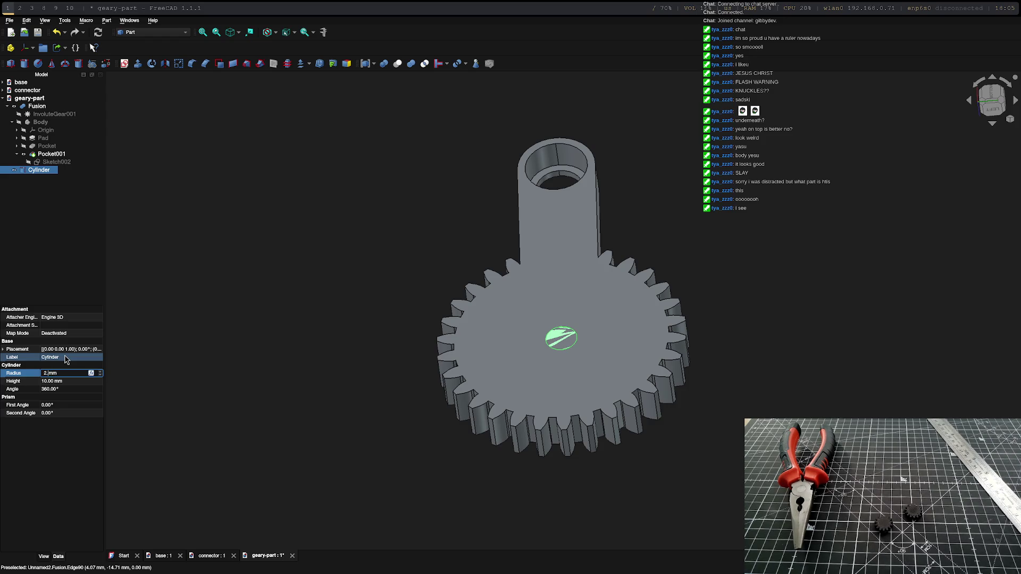
pyautogui.write('.3')
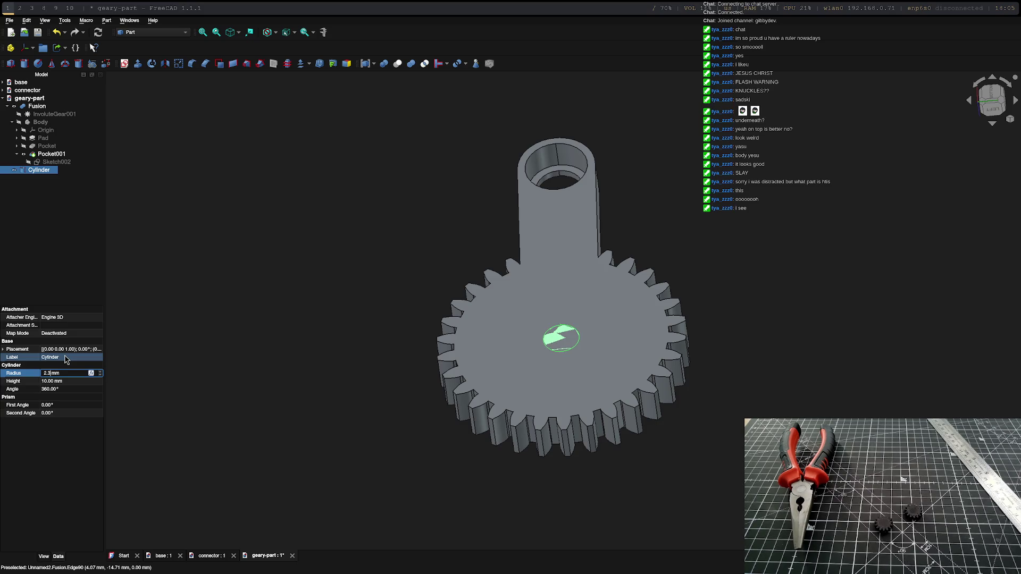
pyautogui.write('75')
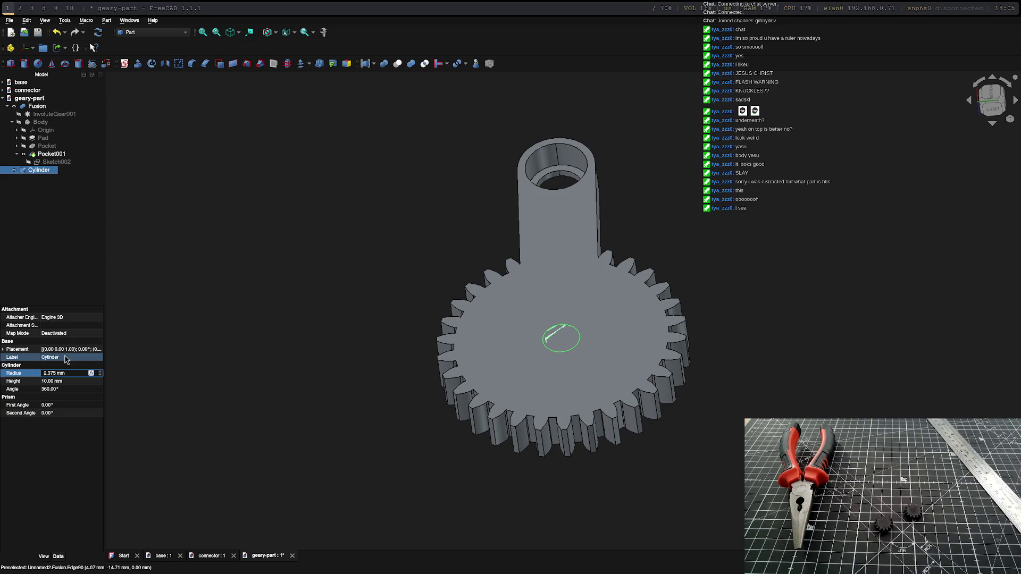
pyautogui.press('Return')
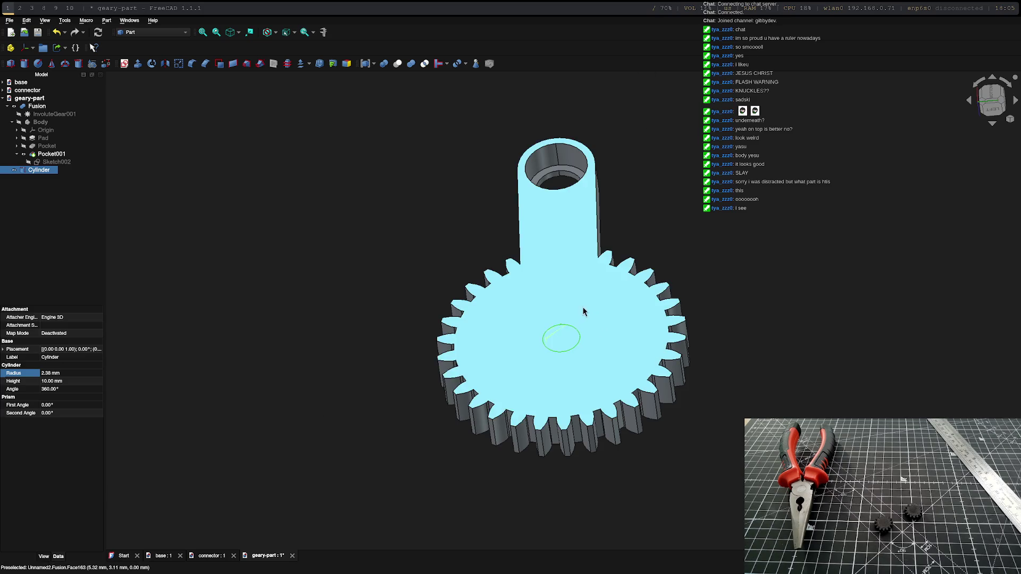
pyautogui.click(587, 294)
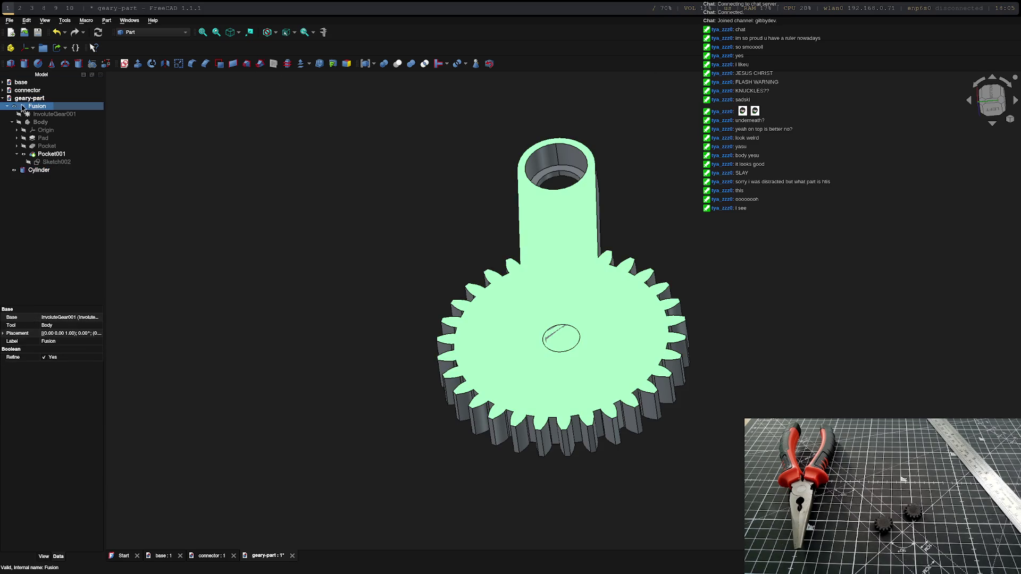
# Step: Subtract the Cylinder from the Fusion with a Part Boolean Cut to make the centre bore
pyautogui.keyDown('ctrl'); pyautogui.click(42, 171); pyautogui.keyUp('ctrl')
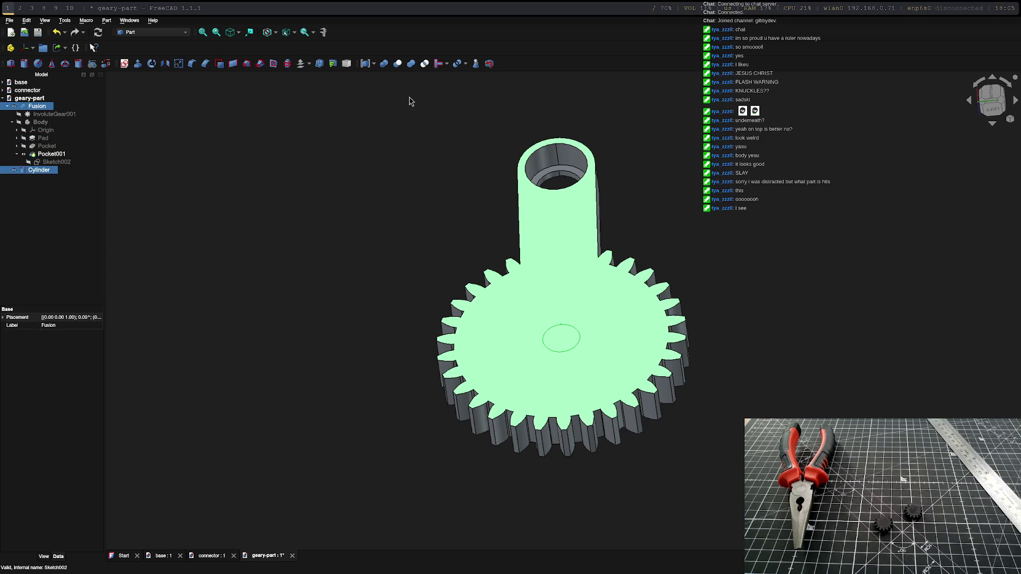
pyautogui.click(383, 64)
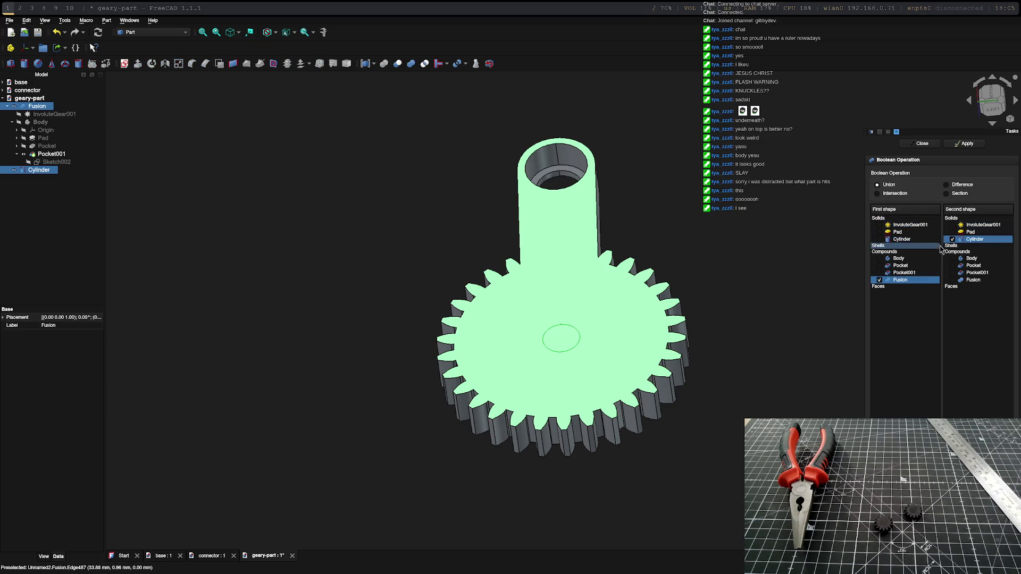
pyautogui.click(948, 187)
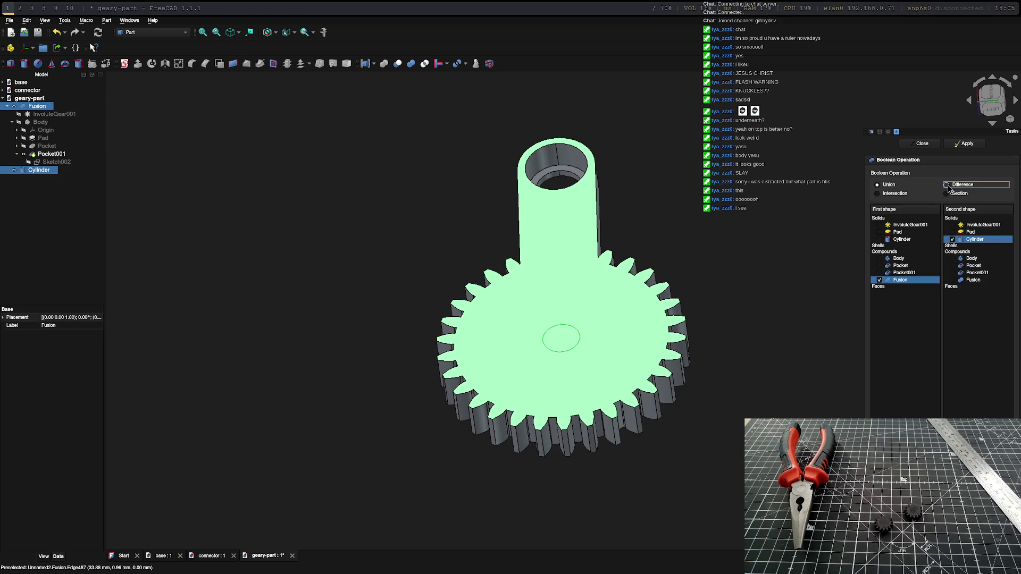
pyautogui.click(900, 194)
pyautogui.click(952, 239)
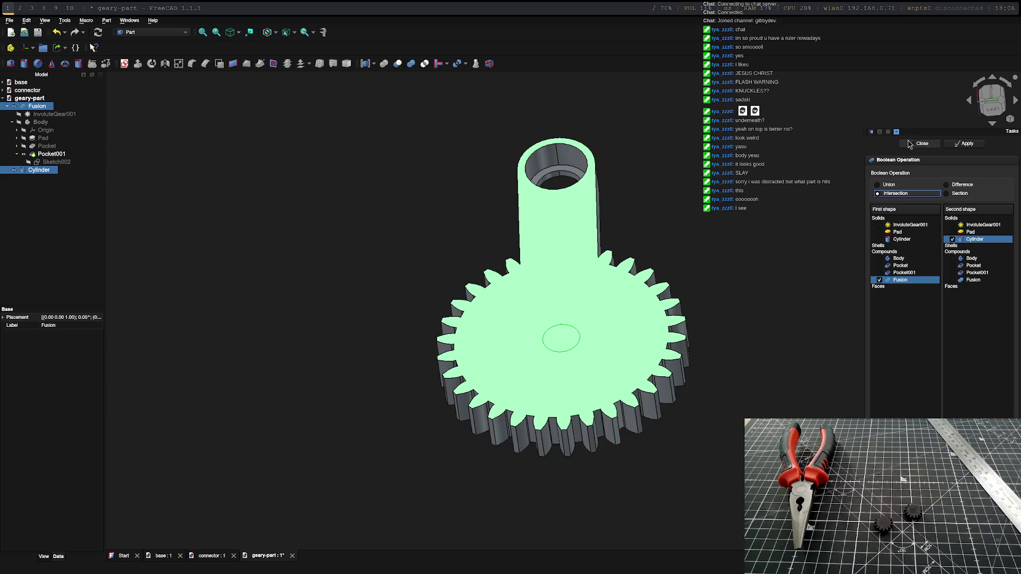
pyautogui.click(914, 144)
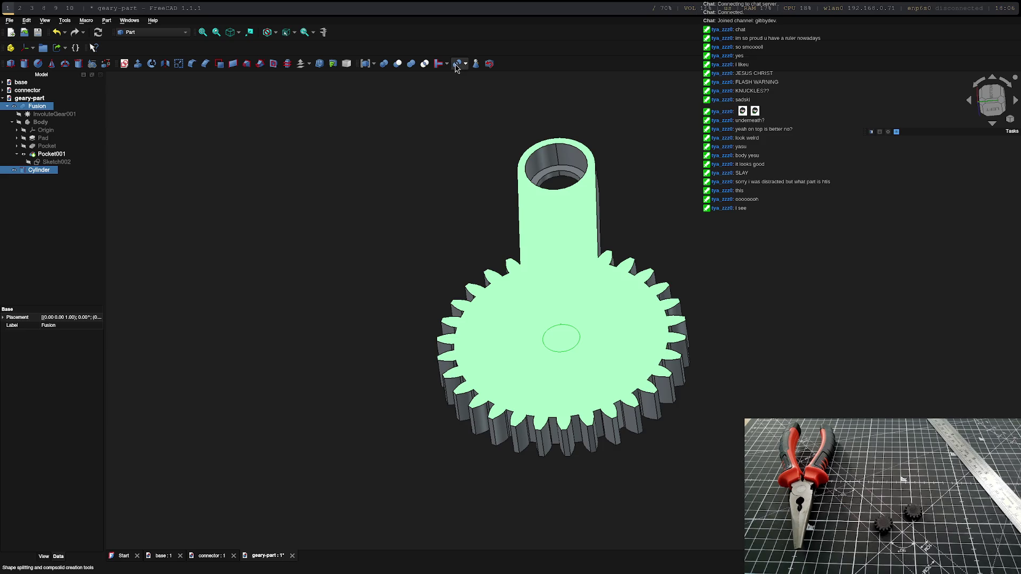
pyautogui.click(398, 64)
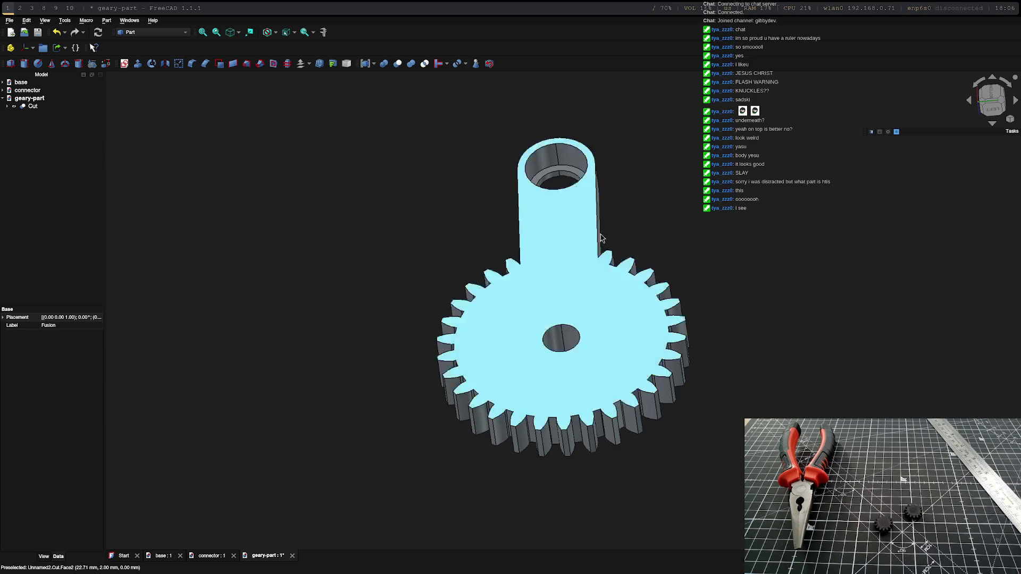
# Step: Save the document under the new name geary-part-motor.FCStd
pyautogui.moveTo(564, 311)
pyautogui.mouseDown(button='middle')
pyautogui.moveTo(413, 207)
pyautogui.moveTo(786, 329)
pyautogui.moveTo(672, 321)
pyautogui.moveTo(700, 299)
pyautogui.mouseUp(button='middle')
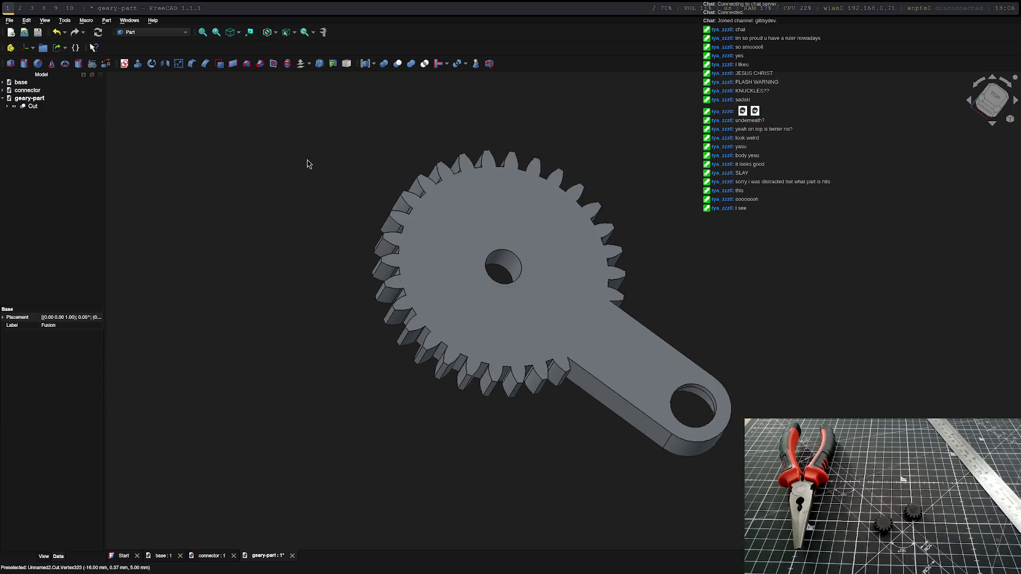
pyautogui.click(9, 20)
pyautogui.click(33, 89)
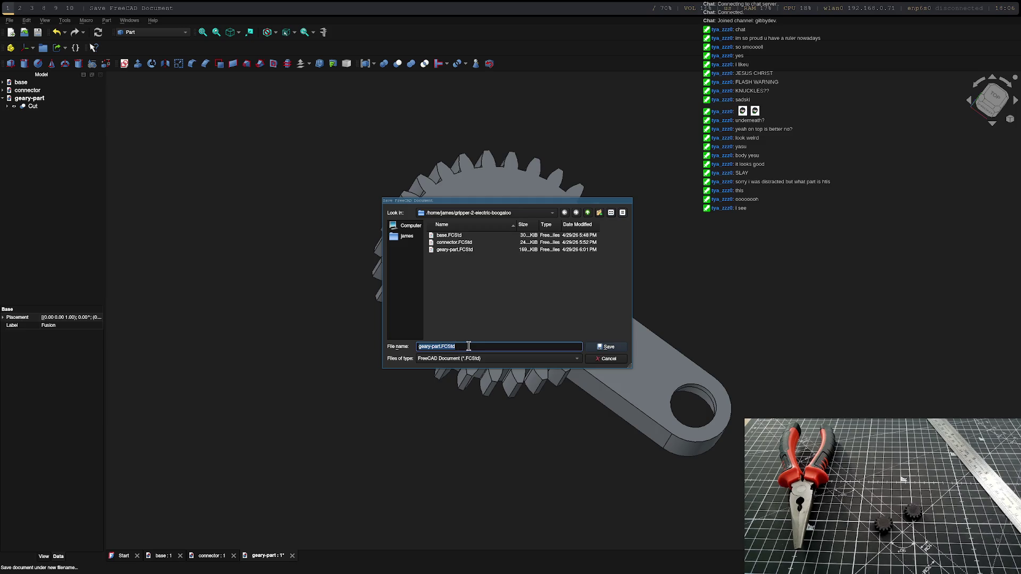
pyautogui.click(441, 346)
pyautogui.write('tor')
pyautogui.press('Return')
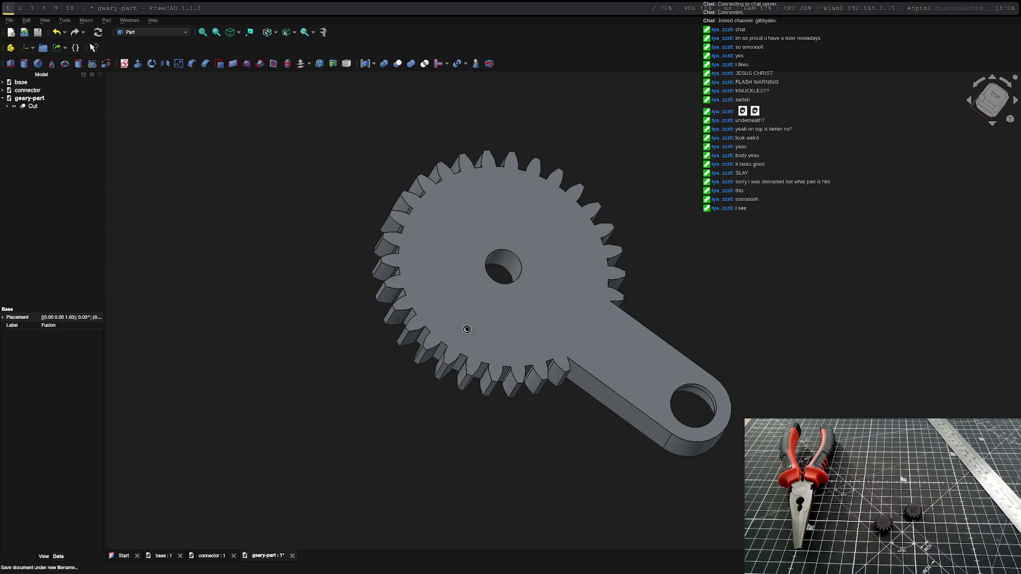
pyautogui.moveTo(540, 228)
pyautogui.mouseDown(button='middle')
pyautogui.moveTo(707, 329)
pyautogui.moveTo(650, 359)
pyautogui.moveTo(221, 228)
pyautogui.moveTo(765, 358)
pyautogui.moveTo(611, 298)
pyautogui.moveTo(777, 333)
pyautogui.moveTo(372, 412)
pyautogui.moveTo(654, 404)
pyautogui.moveTo(789, 292)
pyautogui.moveTo(788, 319)
pyautogui.moveTo(649, 276)
pyautogui.moveTo(690, 287)
pyautogui.mouseUp(button='middle')
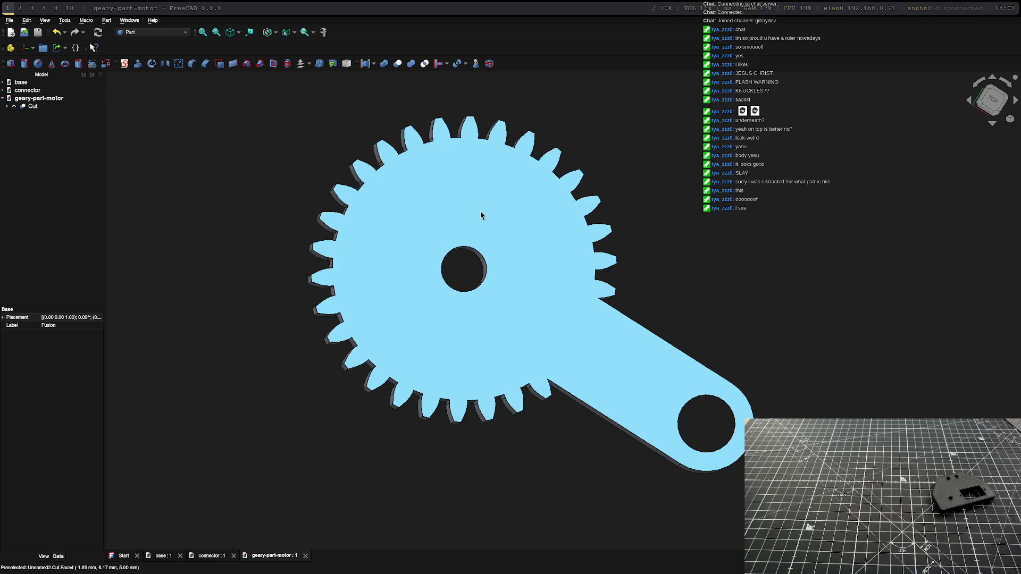
pyautogui.press('super+2')
# Step: In FlashPrint, delete the old part from the build plate, then return to FreeCAD
pyautogui.press('super+3')
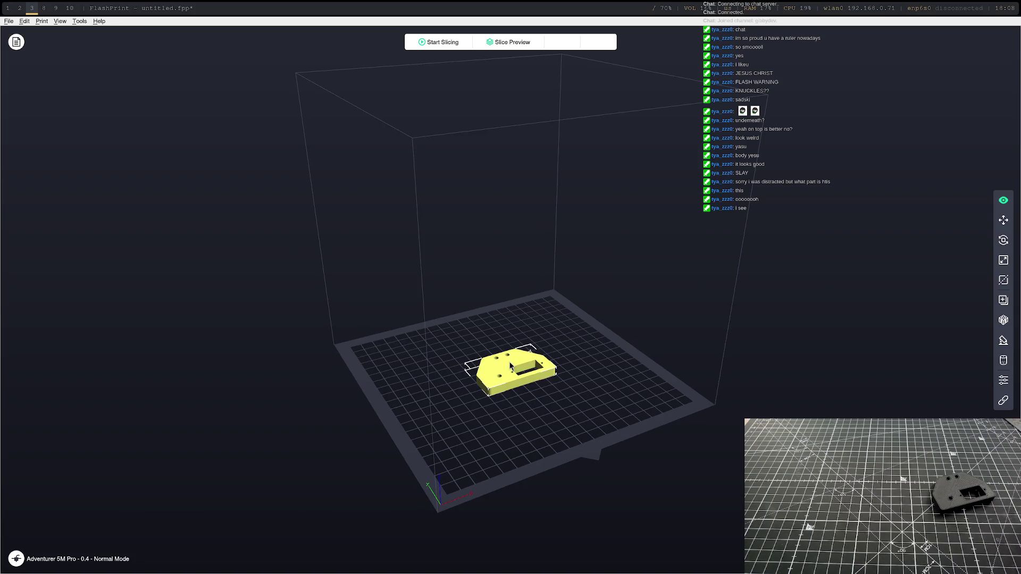
pyautogui.press('Delete')
pyautogui.click(8, 21)
pyautogui.click(32, 51)
pyautogui.press('Escape')
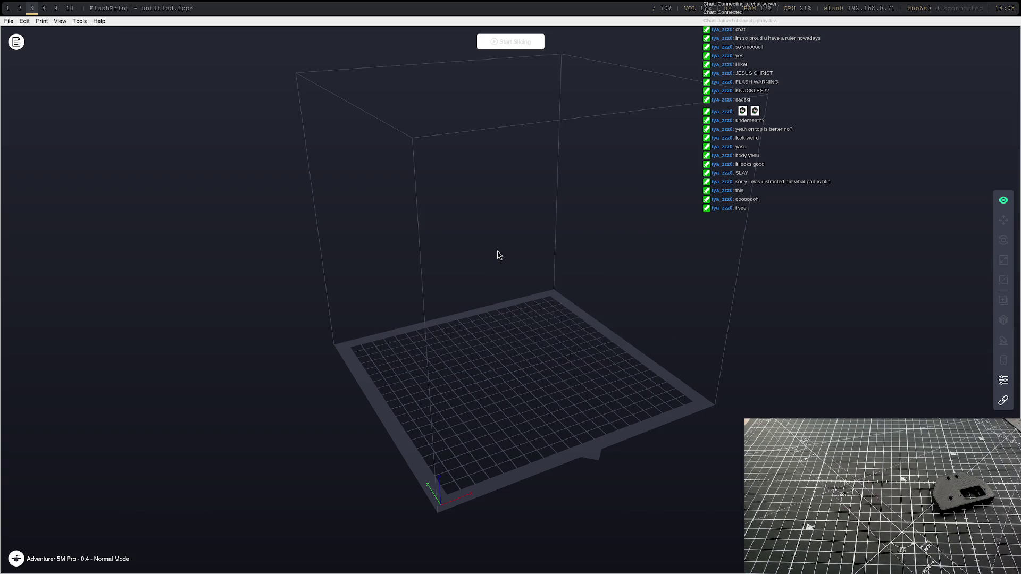
pyautogui.press('super+1')
pyautogui.click(47, 106)
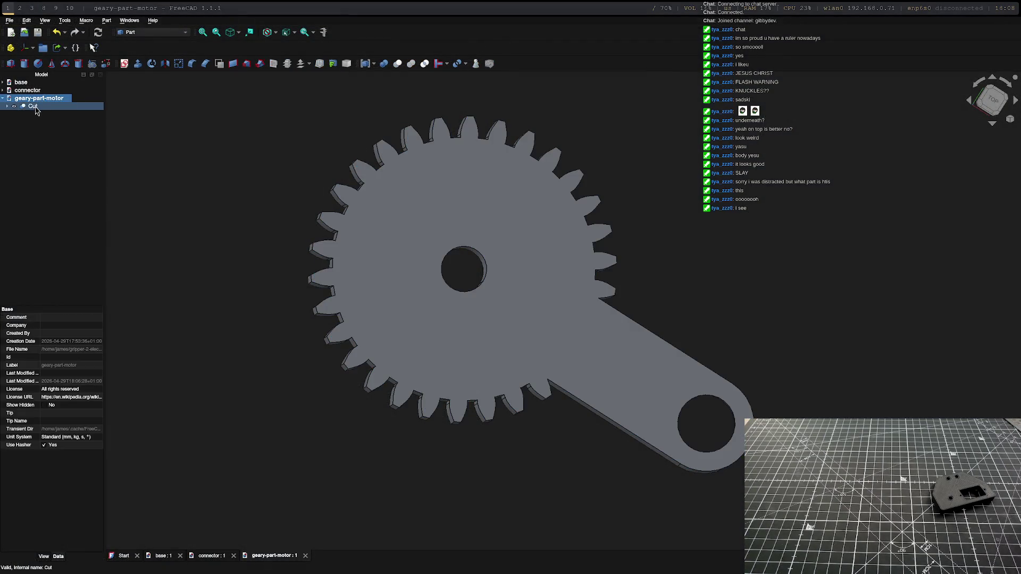
# Step: Export the gear Cut as geary-part-motor-Cut.stl
pyautogui.rightClick(470, 189)
pyautogui.click(7, 20)
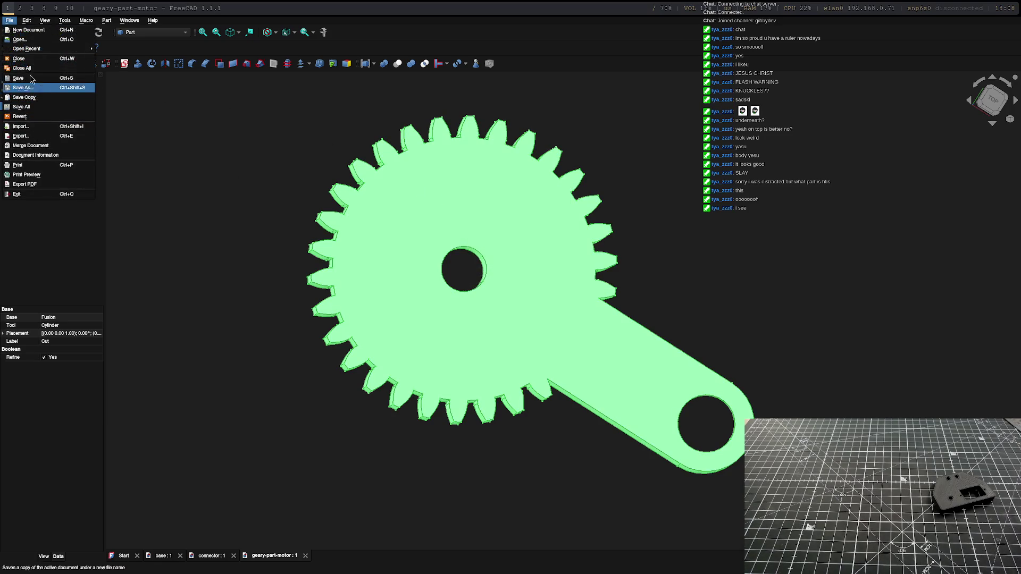
pyautogui.click(37, 138)
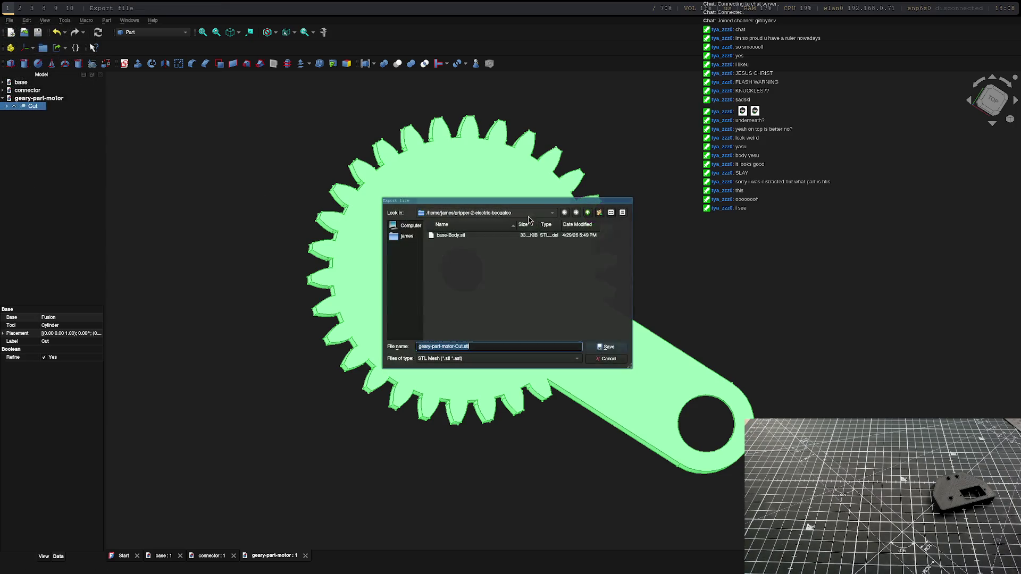
pyautogui.click(608, 348)
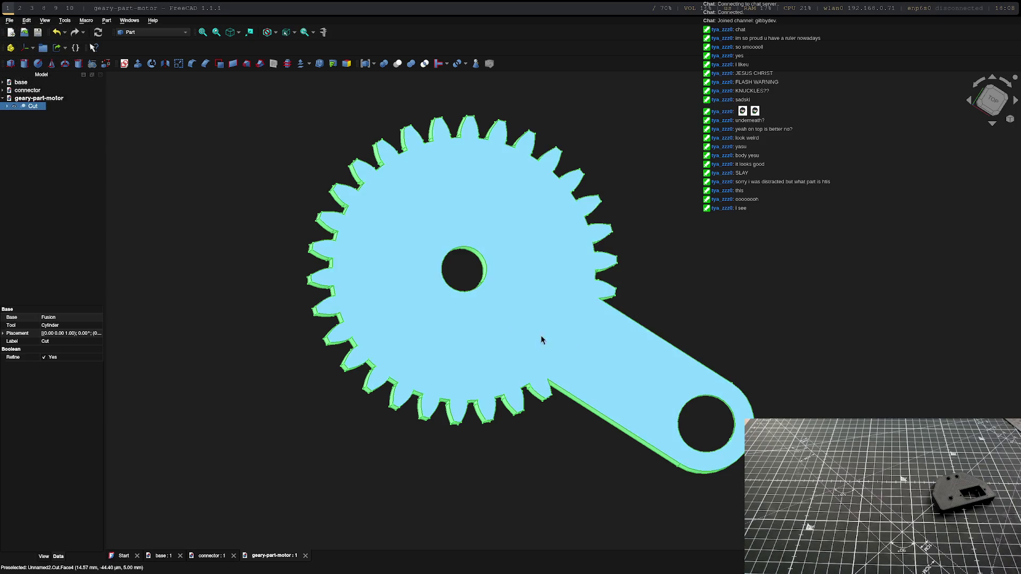
# Step: Export the connector document's Body as connector-Body.stl
pyautogui.click(3, 90)
pyautogui.rightClick(26, 97)
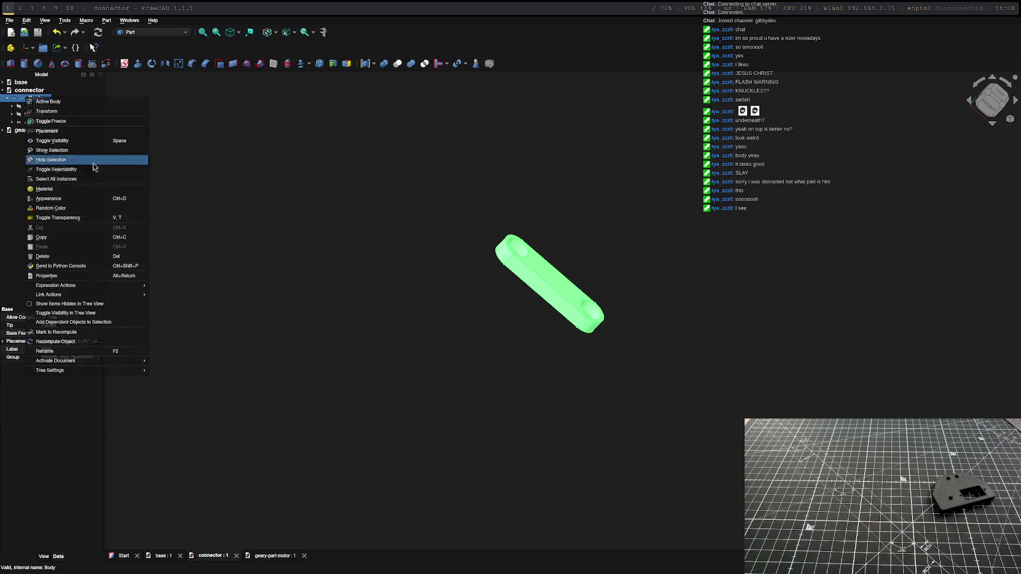
pyautogui.press('Escape')
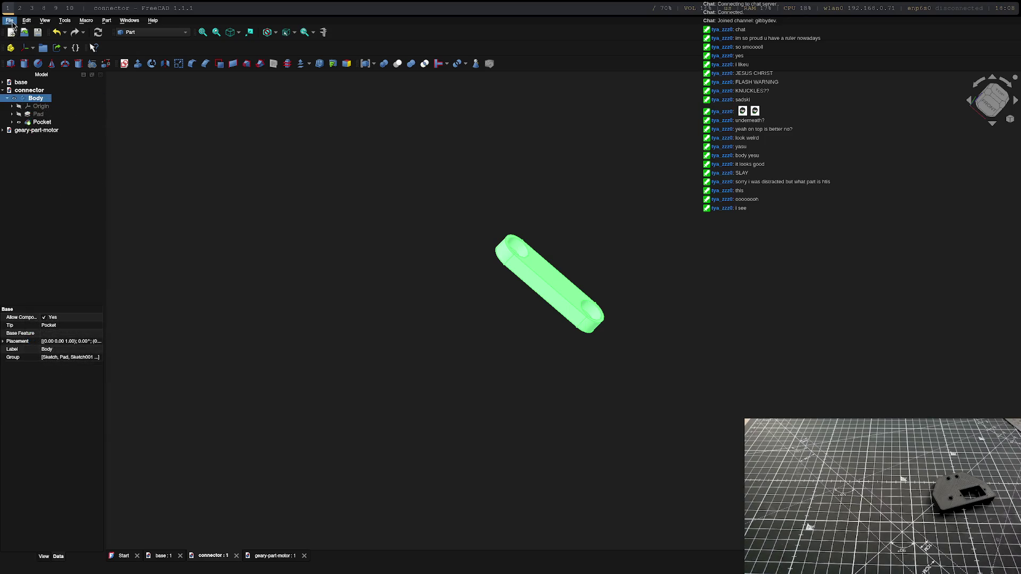
pyautogui.click(11, 22)
pyautogui.click(32, 132)
pyautogui.click(609, 349)
pyautogui.press('super+3')
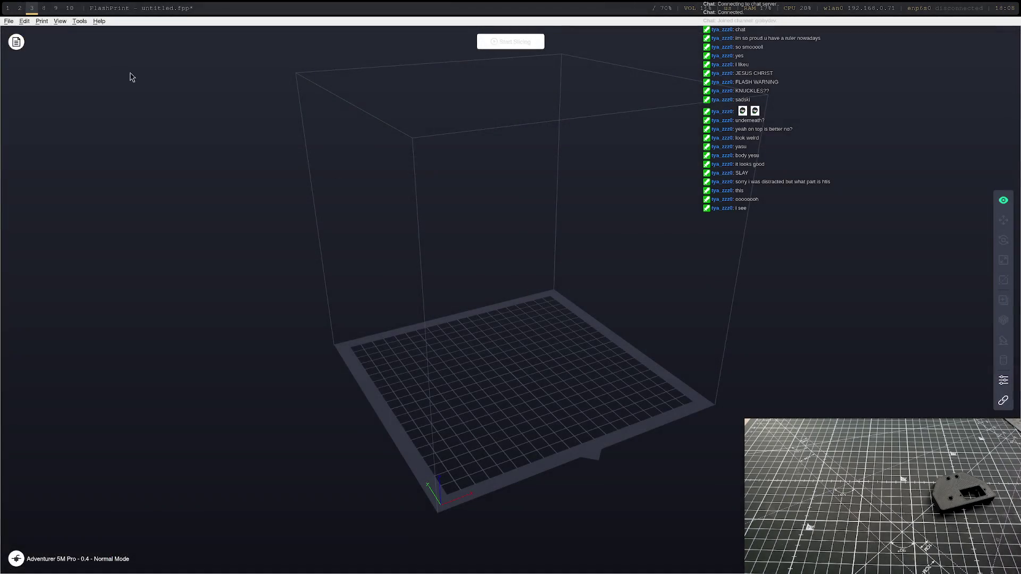
# Step: Load connector-Body.stl onto the FlashPrint build plate
pyautogui.click(8, 21)
pyautogui.click(33, 51)
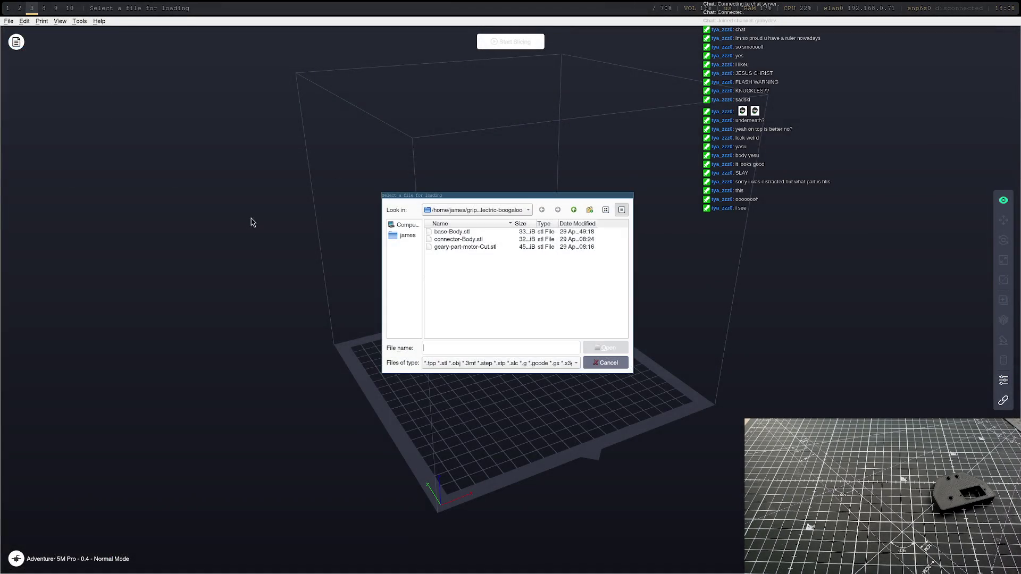
pyautogui.click(455, 241)
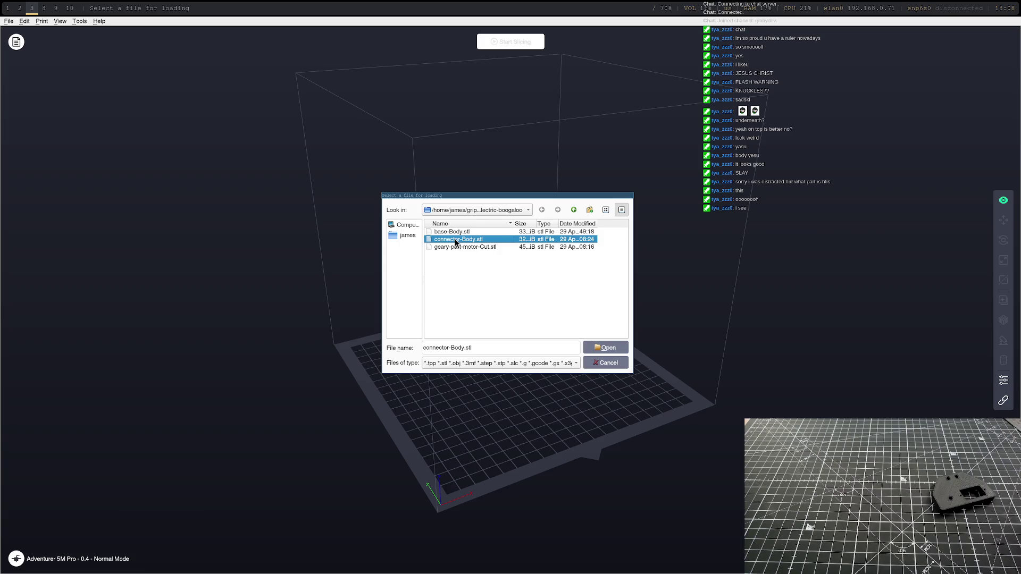
pyautogui.click(600, 351)
# Step: Load geary-part-motor-Cut.stl onto the build plate as well
pyautogui.click(9, 22)
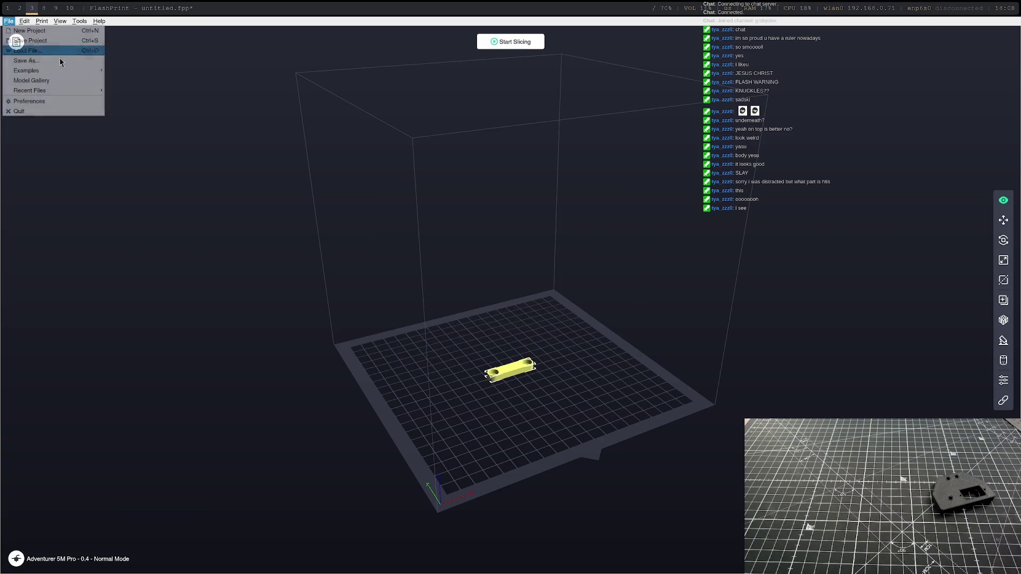
pyautogui.click(68, 50)
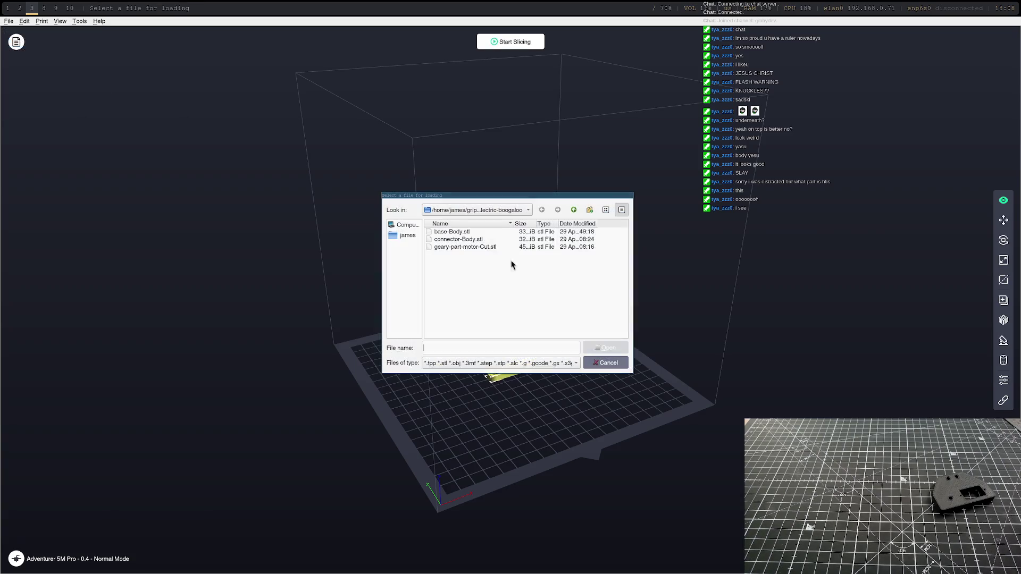
pyautogui.click(483, 247)
pyautogui.click(605, 347)
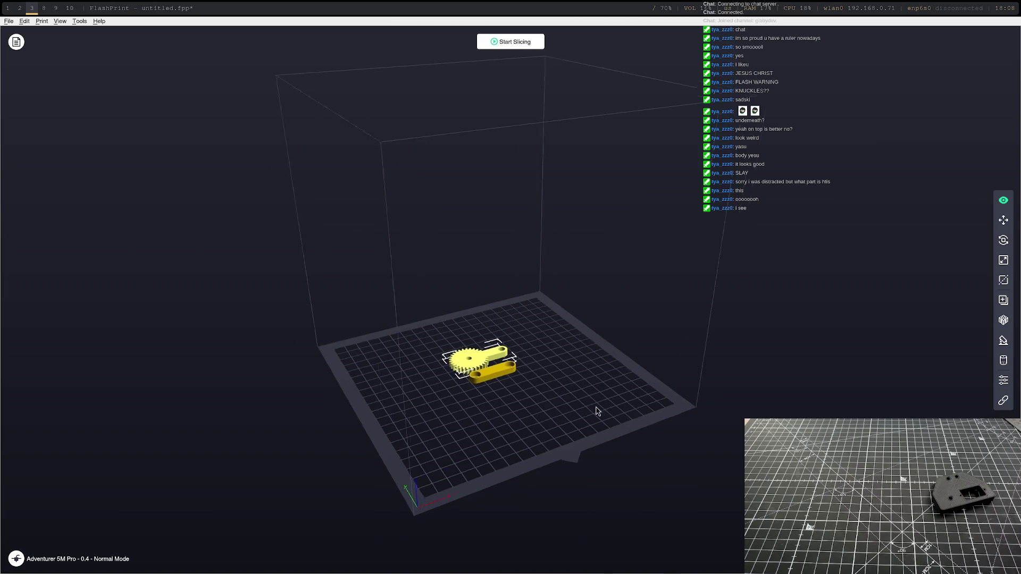
# Step: Auto-arrange both parts on the bed, slice them, and send the G-code to the printer
pyautogui.click(1002, 320)
pyautogui.click(925, 359)
pyautogui.click(506, 40)
pyautogui.click(582, 375)
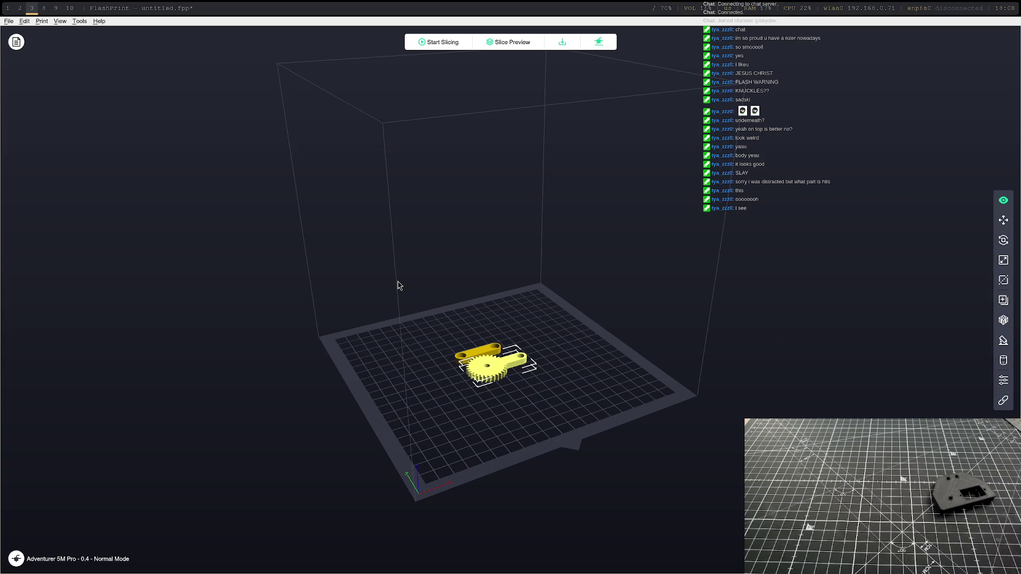
pyautogui.click(596, 41)
pyautogui.click(527, 299)
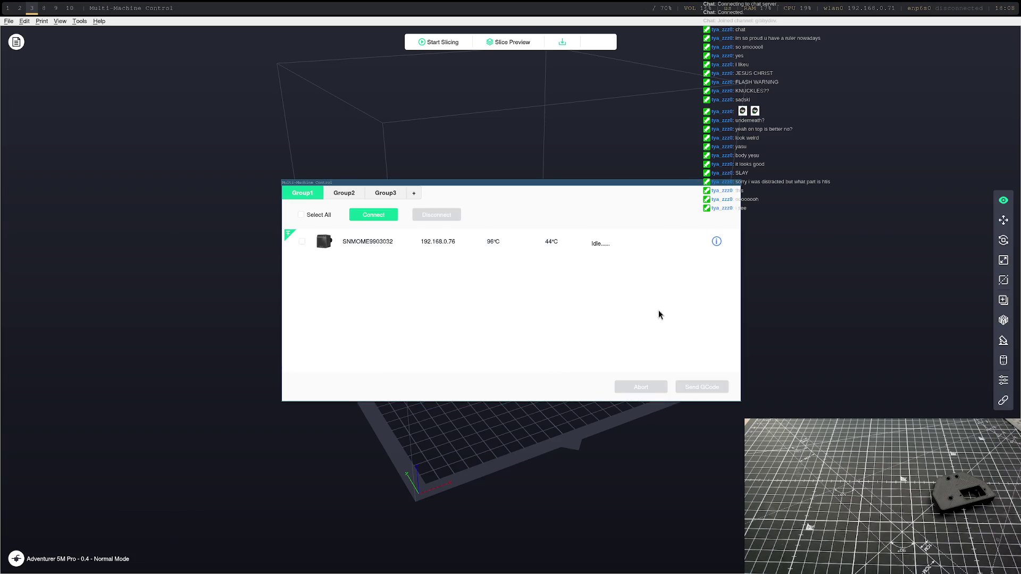
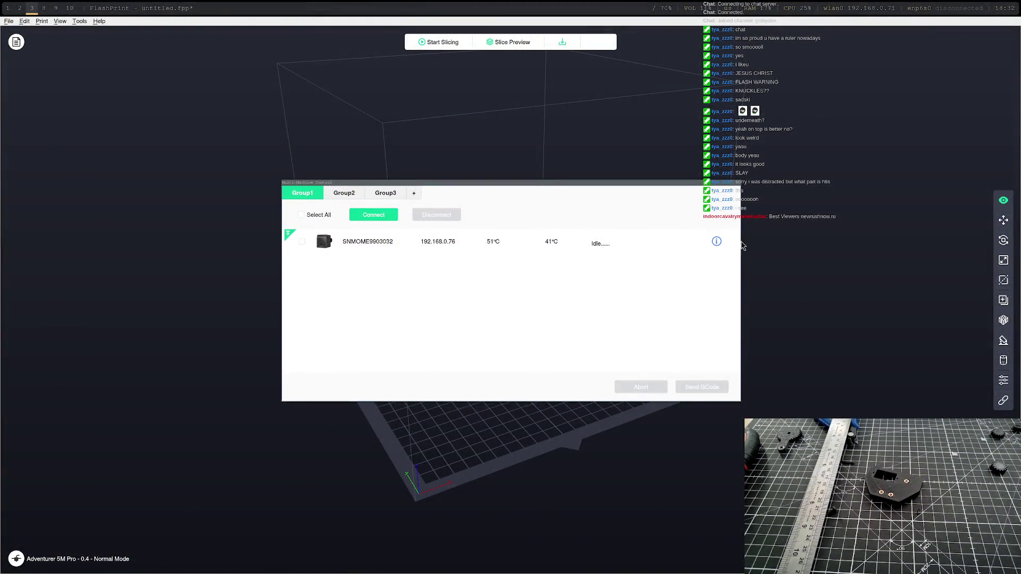
# Step: Return to FreeCAD, activate the base plate document and open the Sketch under its Pad
pyautogui.press('super+1')
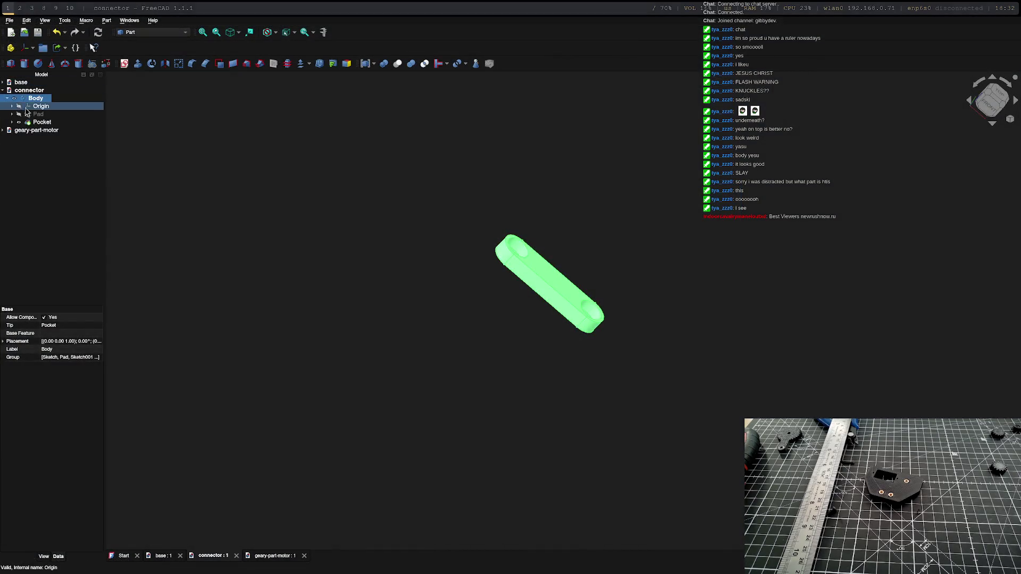
pyautogui.doubleClick(22, 82)
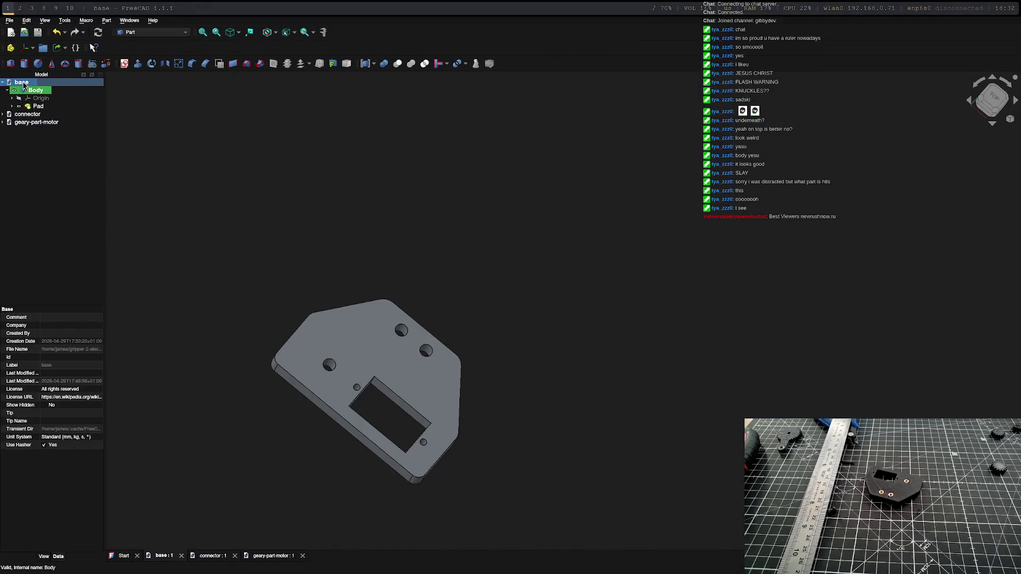
pyautogui.click(11, 106)
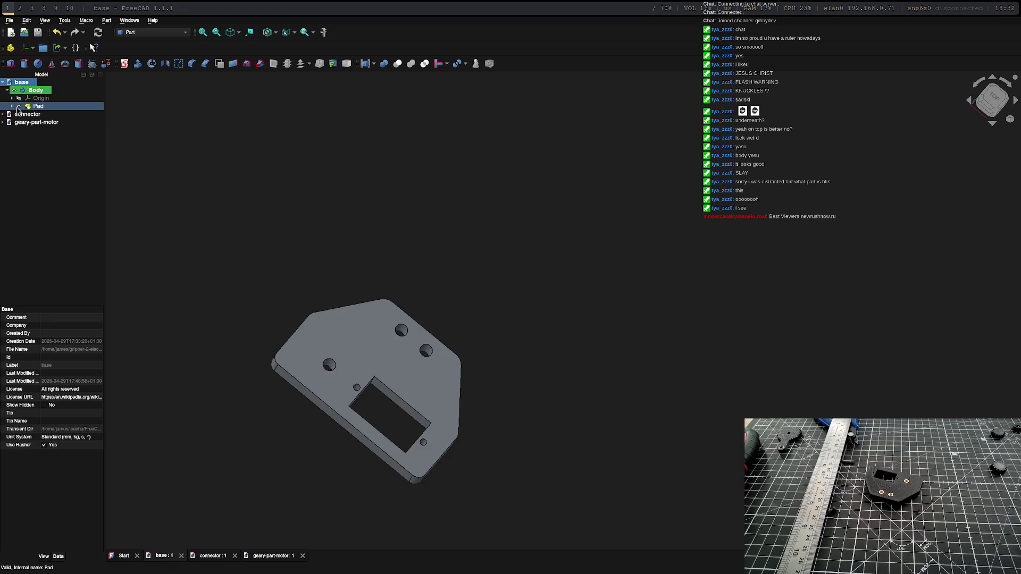
pyautogui.click(37, 114)
pyautogui.doubleClick(35, 114)
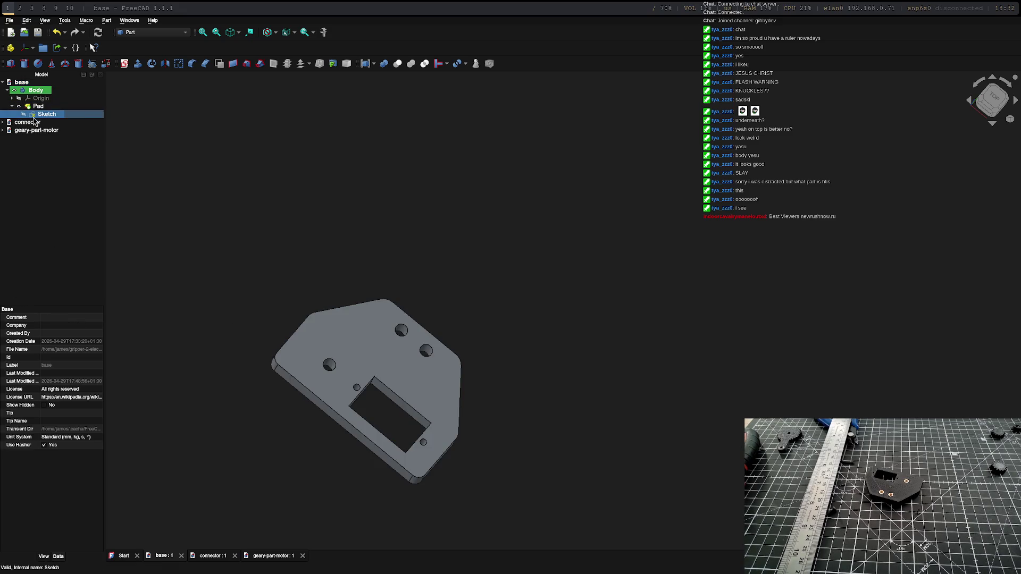
# Step: Move the second mounting hole circle right to about x=6 mm, undoing one stray move
pyautogui.scroll(-5, 505, 404)
pyautogui.scroll(8, 506, 408)
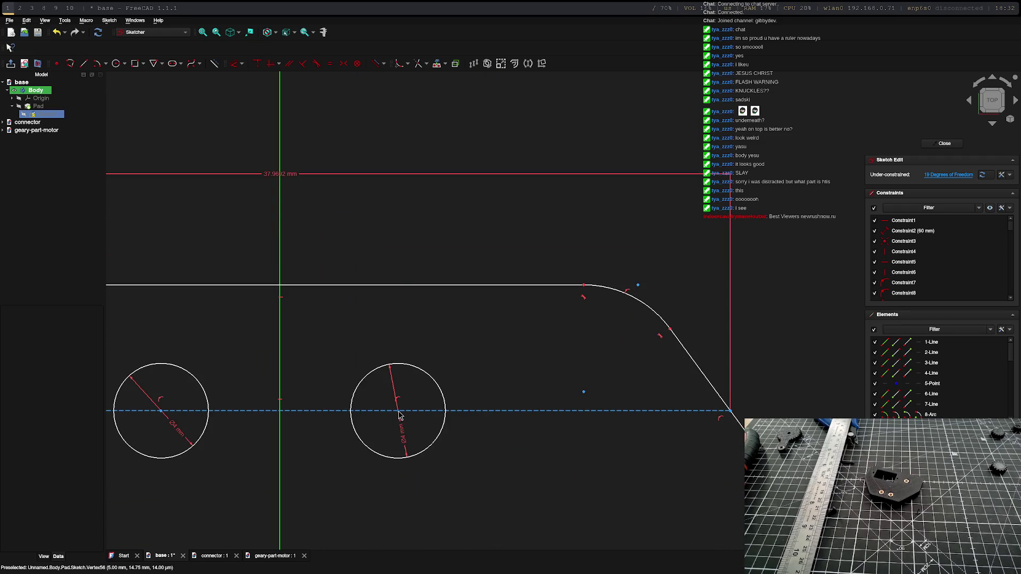
pyautogui.moveTo(399, 414); pyautogui.dragTo(422, 414)
pyautogui.hotkey('ctrl', 'z')
pyautogui.moveTo(400, 414); pyautogui.dragTo(424, 414)
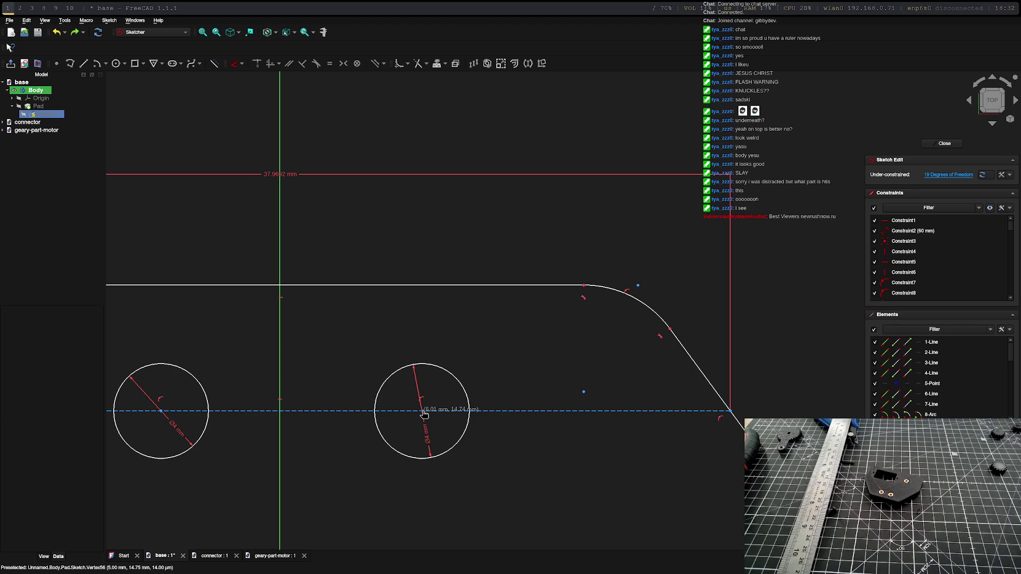
pyautogui.moveTo(424, 414); pyautogui.dragTo(424, 414)
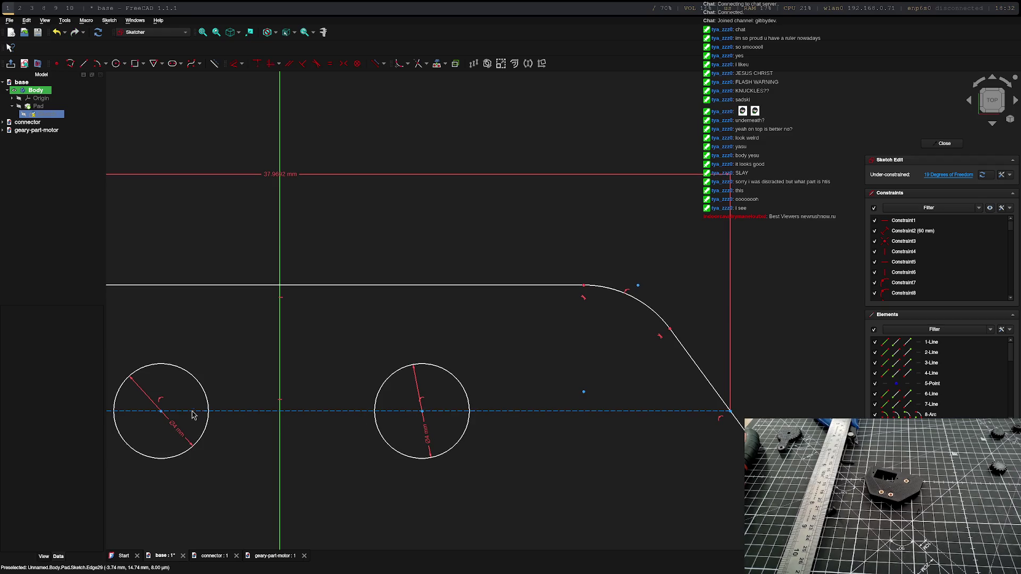
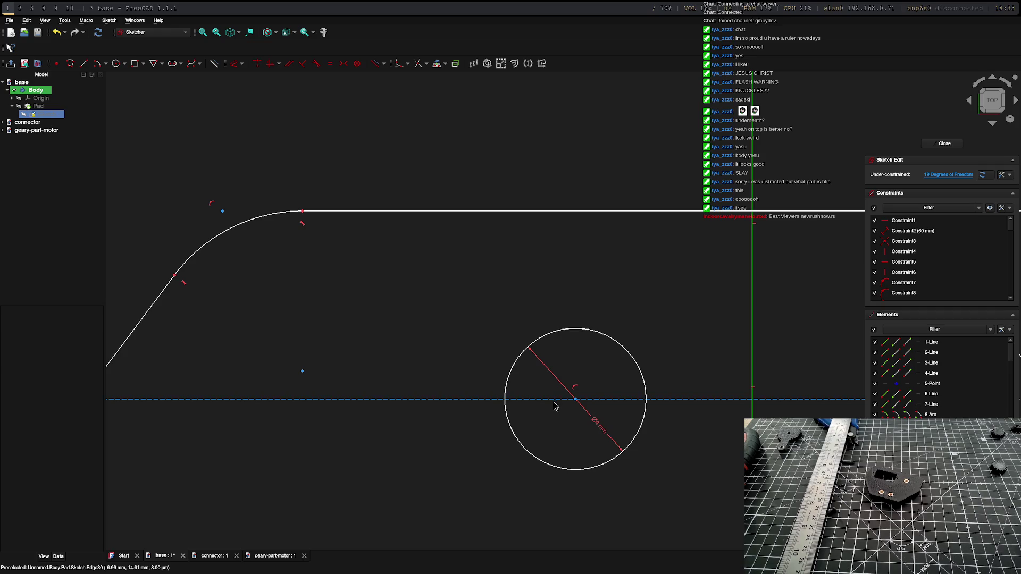
# Step: Nudge the circle's centre slightly left and close the base plate sketch
pyautogui.scroll(-3, 557, 405)
pyautogui.scroll(2, 570, 398)
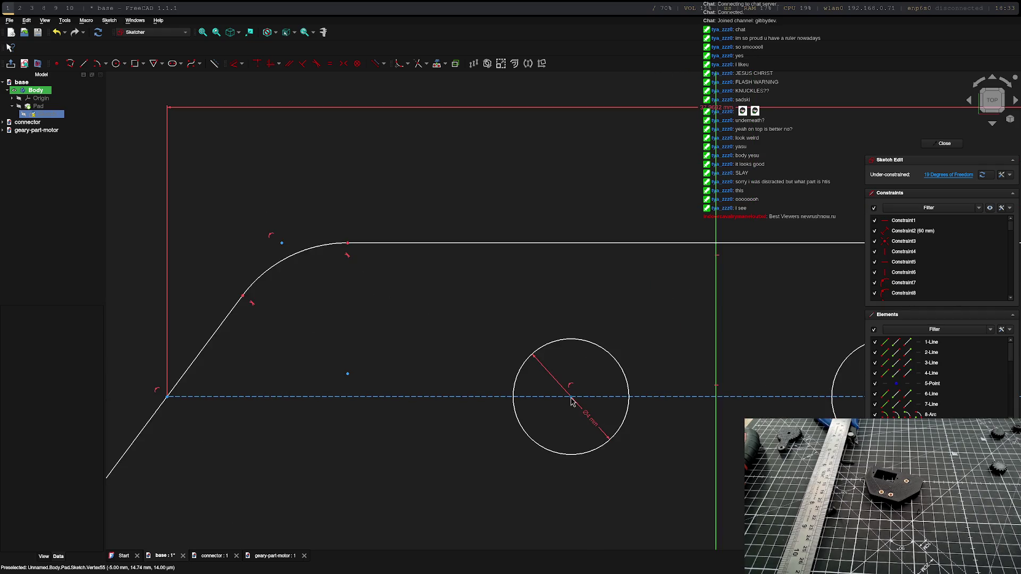
pyautogui.moveTo(571, 399); pyautogui.dragTo(543, 401)
pyautogui.scroll(-12, 619, 399)
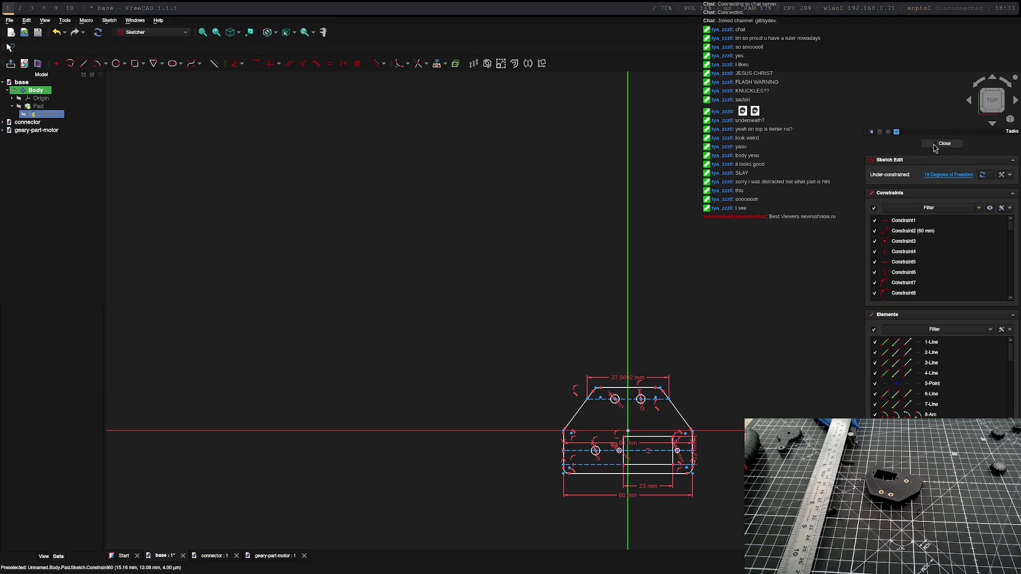
pyautogui.click(941, 144)
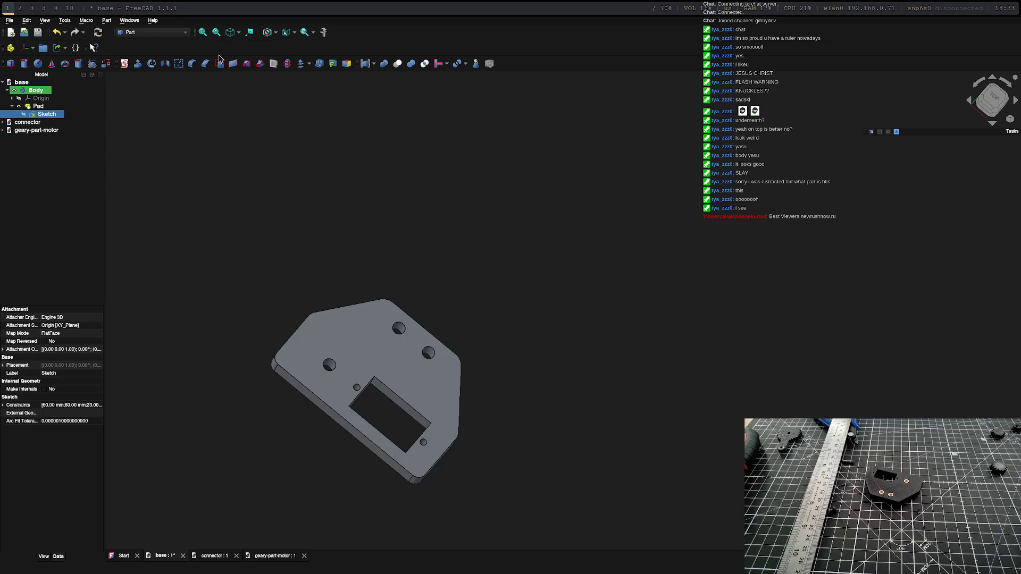
pyautogui.scroll(-2, 334, 254)
pyautogui.scroll(8, 372, 312)
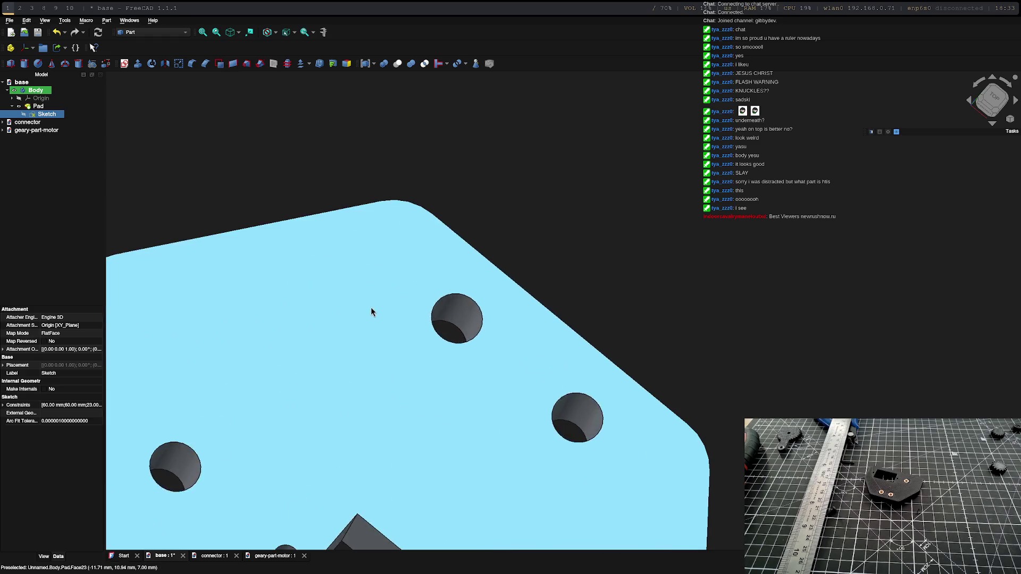
pyautogui.moveTo(341, 335)
pyautogui.mouseDown(button='middle')
pyautogui.moveTo(392, 316)
pyautogui.moveTo(296, 237)
pyautogui.moveTo(372, 223)
pyautogui.moveTo(597, 289)
pyautogui.moveTo(615, 237)
pyautogui.moveTo(340, 328)
pyautogui.moveTo(358, 213)
pyautogui.moveTo(483, 260)
pyautogui.moveTo(263, 353)
pyautogui.moveTo(400, 314)
pyautogui.moveTo(330, 312)
pyautogui.moveTo(353, 311)
pyautogui.moveTo(335, 353)
pyautogui.moveTo(399, 342)
pyautogui.moveTo(378, 261)
pyautogui.mouseUp(button='middle')
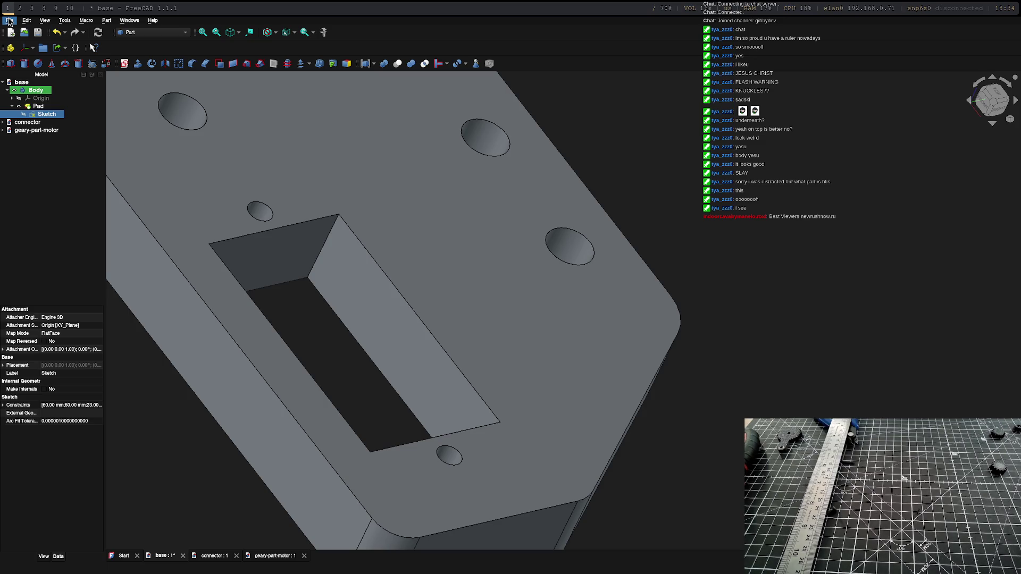
pyautogui.click(10, 20)
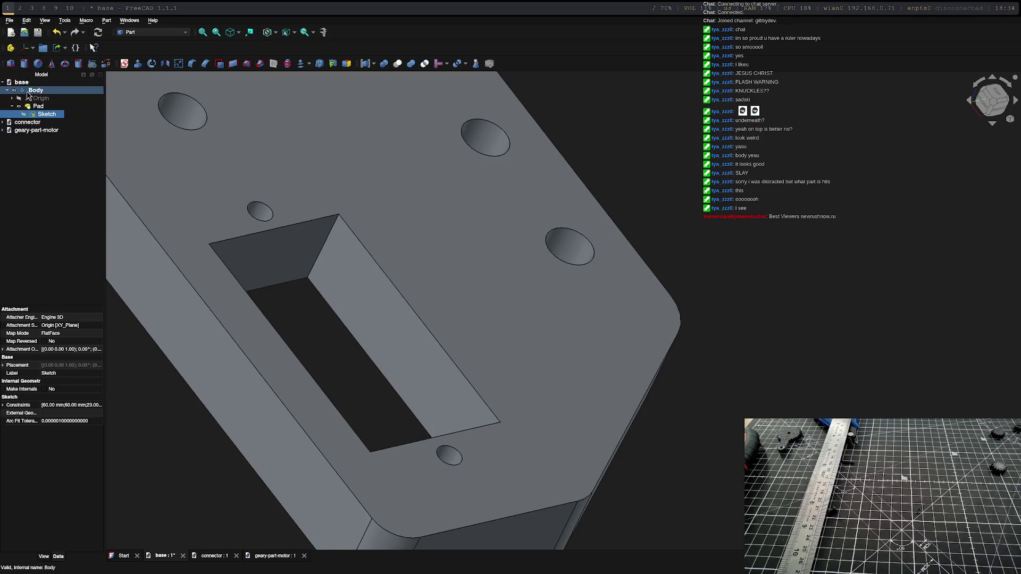
# Step: Export the base Body to base-Body.stl, overwriting the existing file
pyautogui.click(36, 90)
pyautogui.click(10, 23)
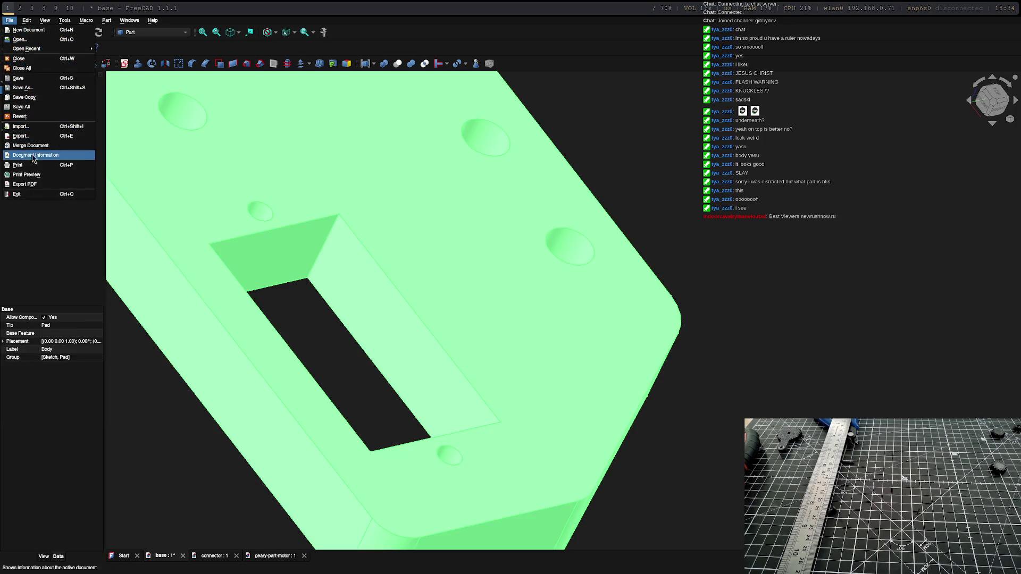
pyautogui.click(21, 136)
pyautogui.click(606, 346)
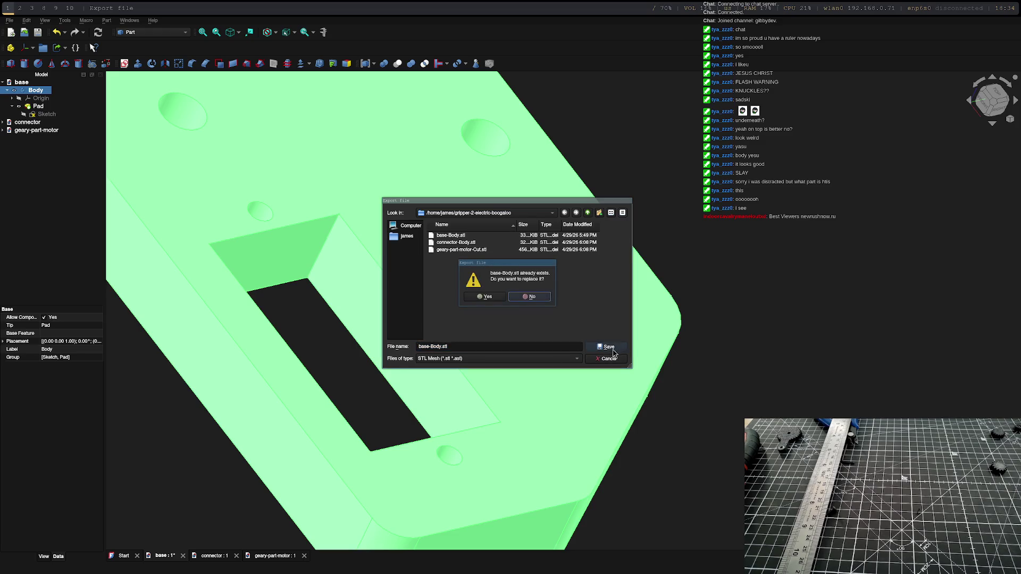
pyautogui.click(496, 299)
# Step: Switch to the slicer workspace and close the printer control window
pyautogui.press('super+2')
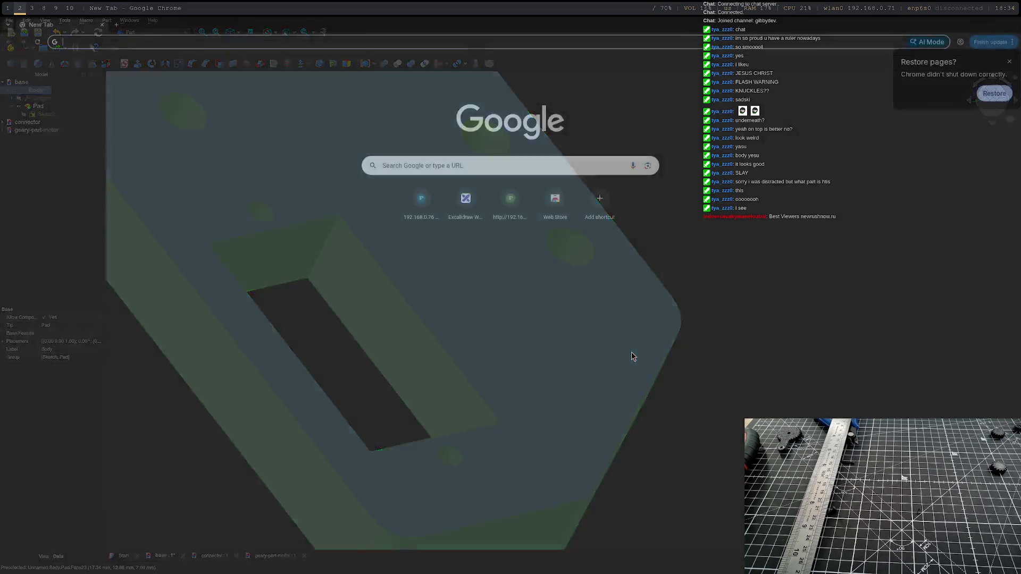
pyautogui.press('super+3')
pyautogui.press('Escape')
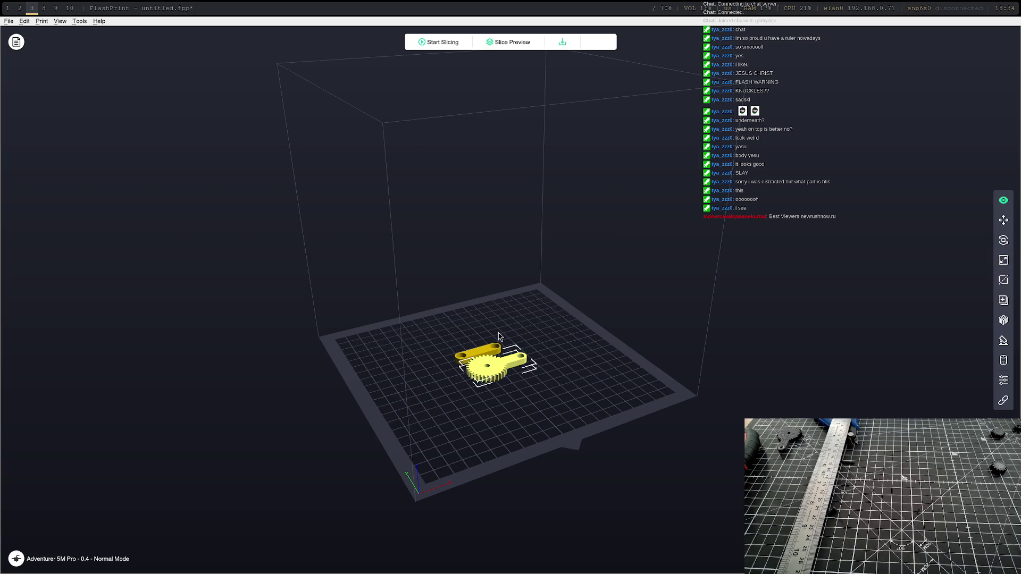
# Step: Remove the gear and bar models from the FlashPrint build plate
pyautogui.press('Delete')
pyautogui.click(471, 351)
pyautogui.press('Delete')
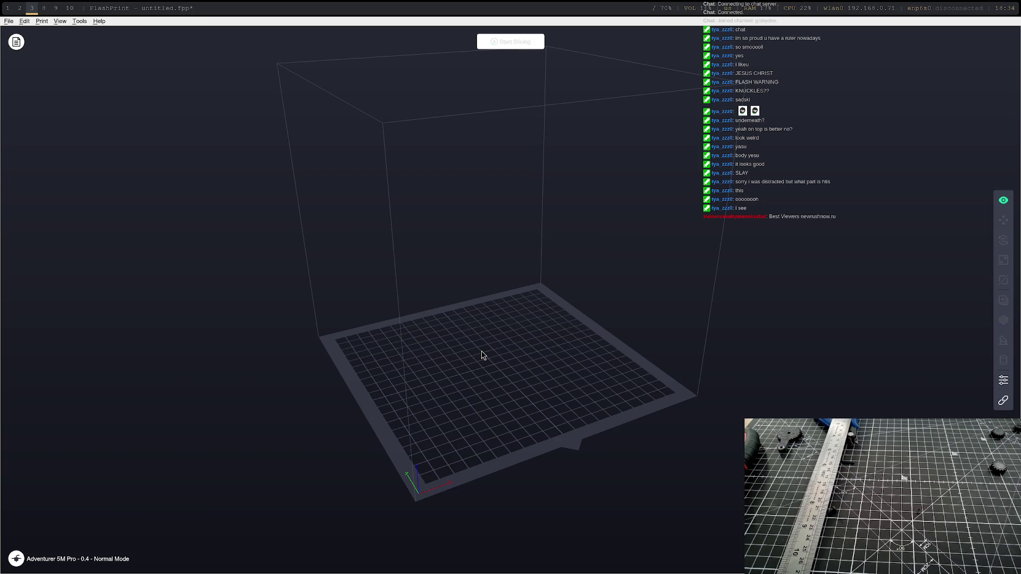
# Step: Load base-Body.stl onto the build plate
pyautogui.click(38, 22)
pyautogui.moveTo(8, 21)
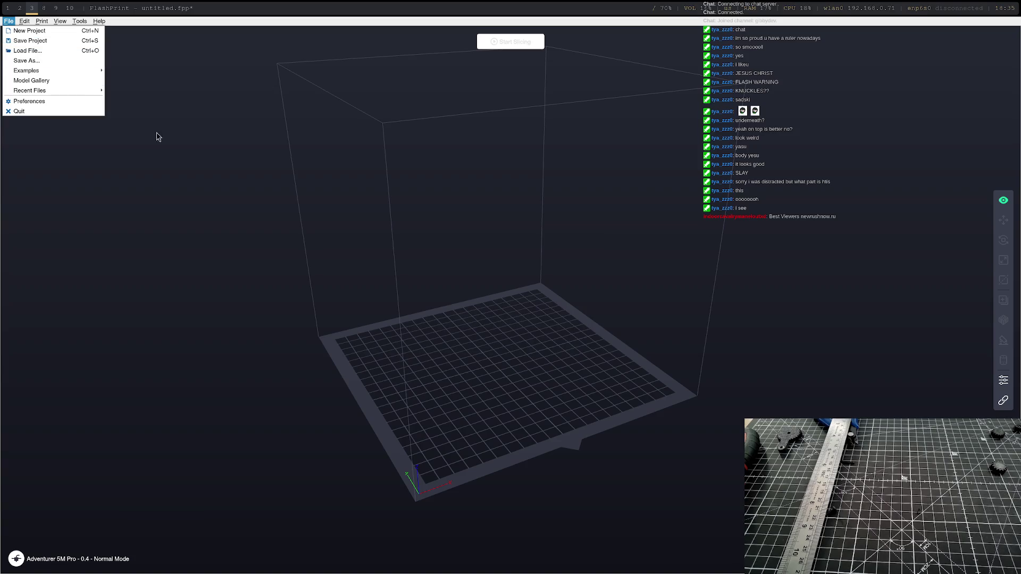
pyautogui.click(505, 375)
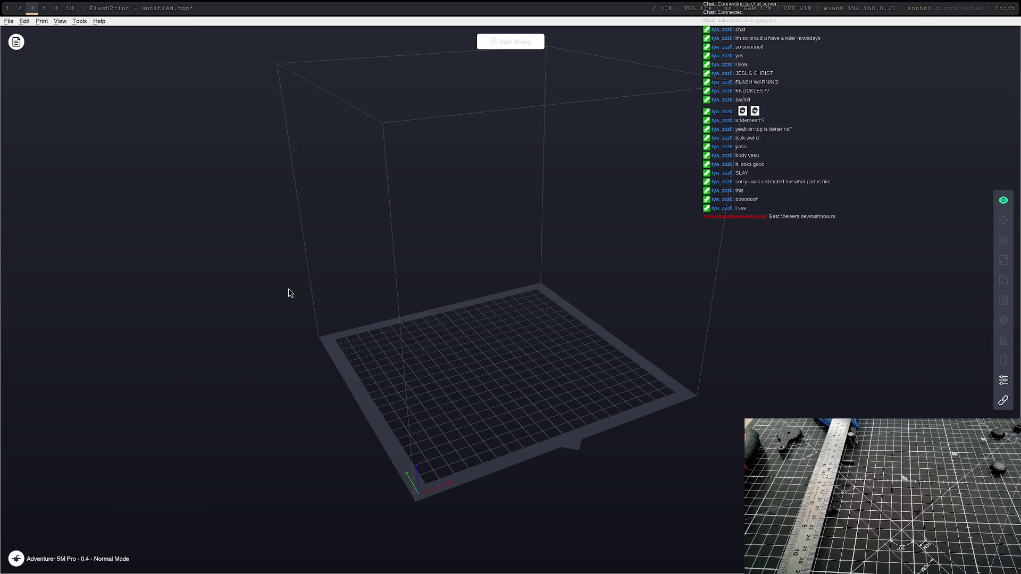
pyautogui.click(8, 21)
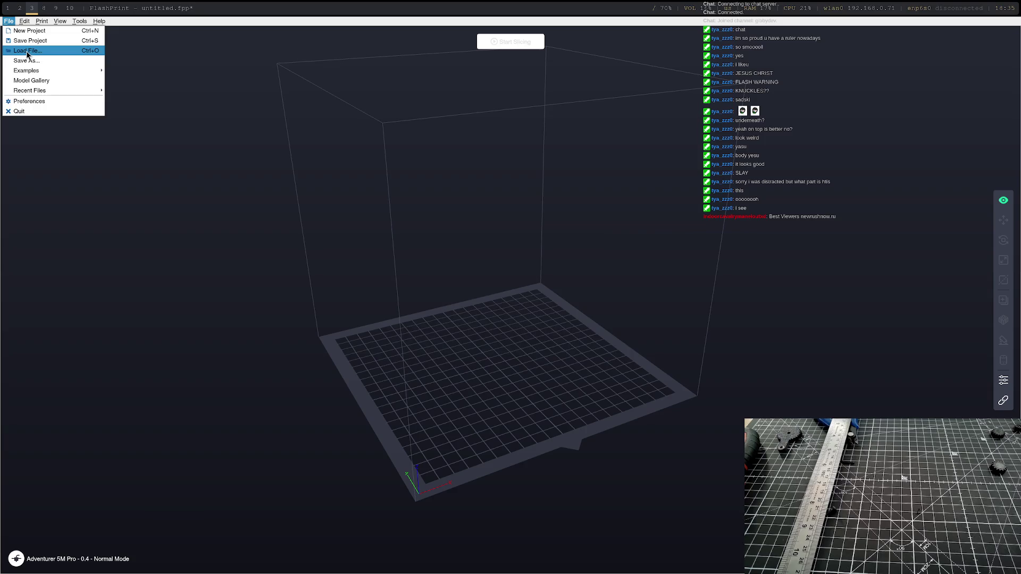
pyautogui.click(24, 57)
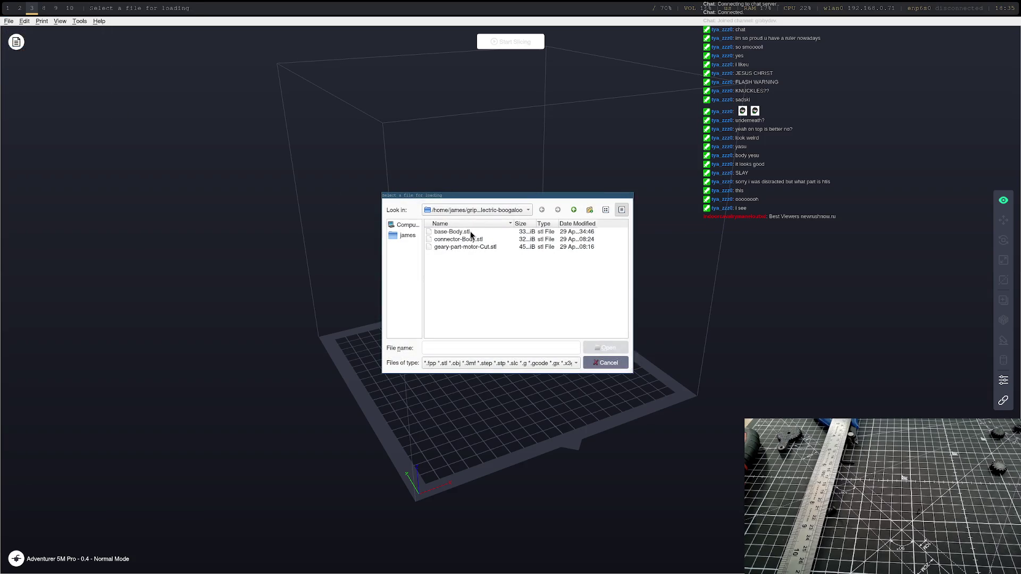
pyautogui.doubleClick(470, 232)
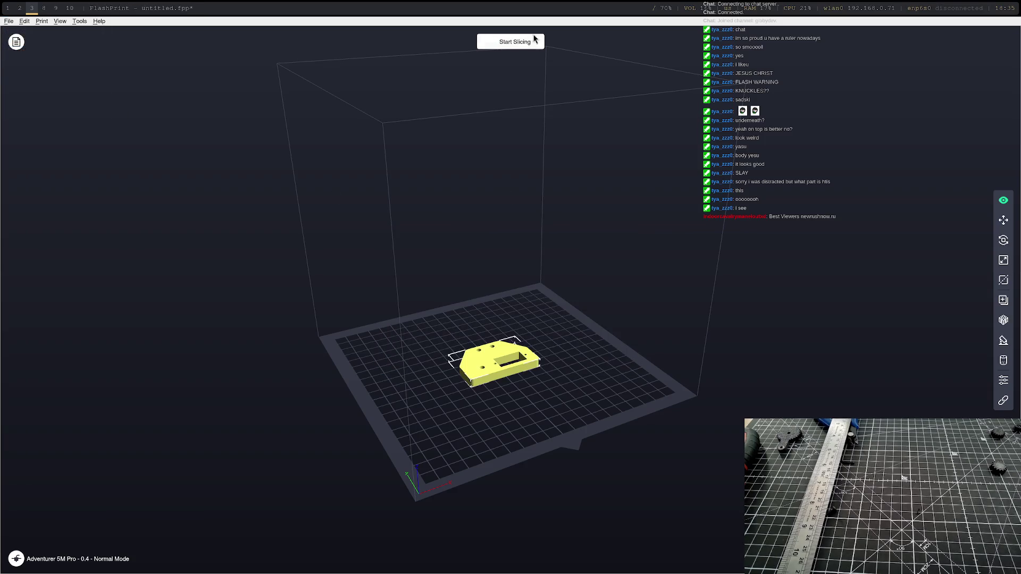
# Step: Slice the base plate with the current settings and send it to print
pyautogui.click(523, 47)
pyautogui.press('Return')
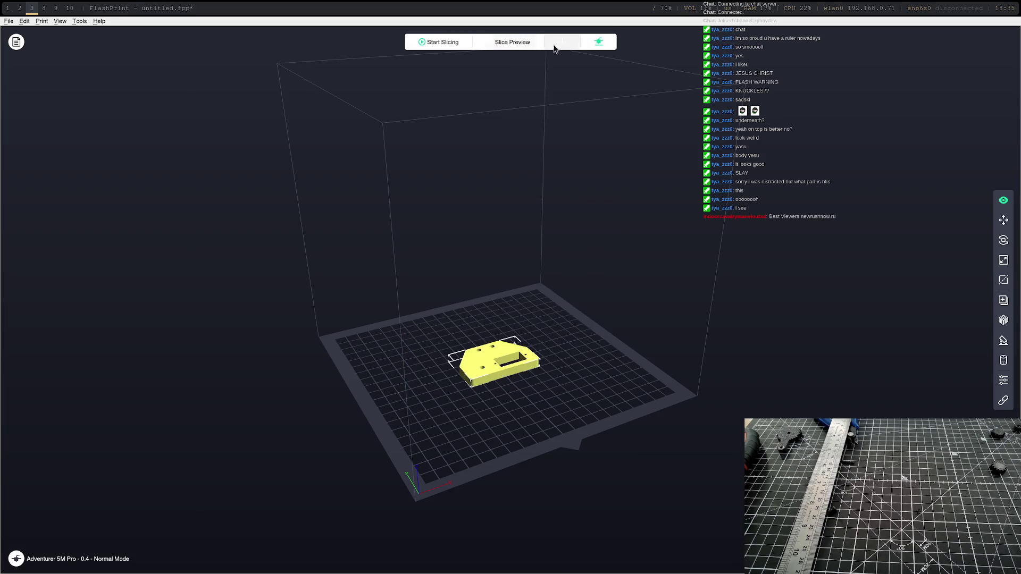
pyautogui.click(592, 44)
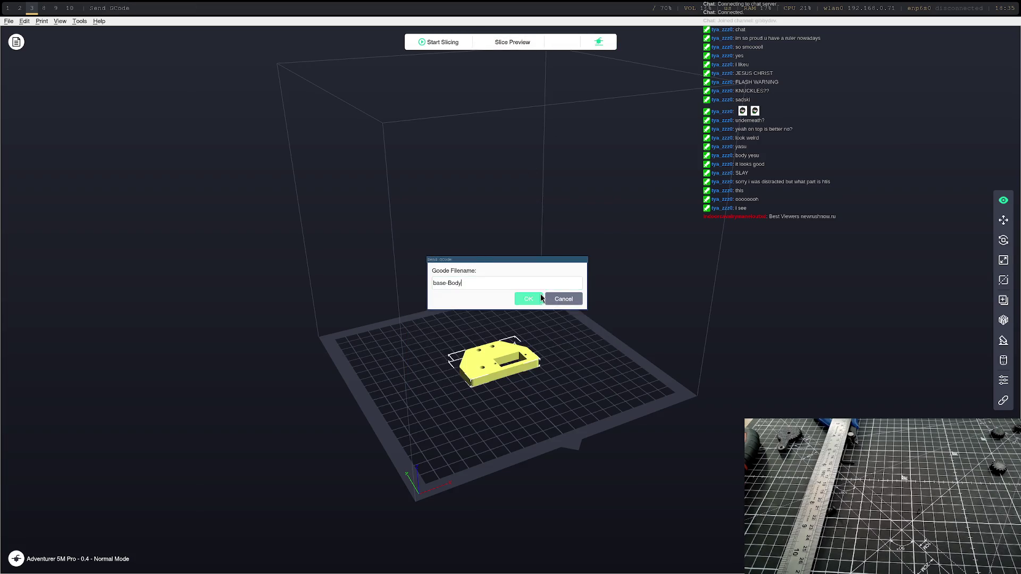
# Step: Confirm the base-Body G-code name to start printing, then return to FreeCAD
pyautogui.click(538, 297)
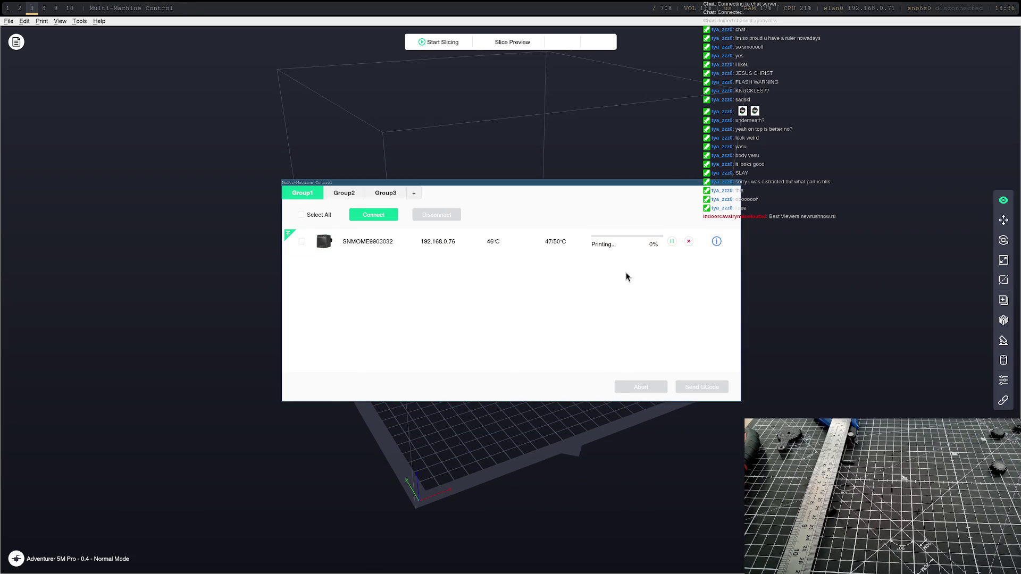
pyautogui.press('Escape')
pyautogui.press('super+1')
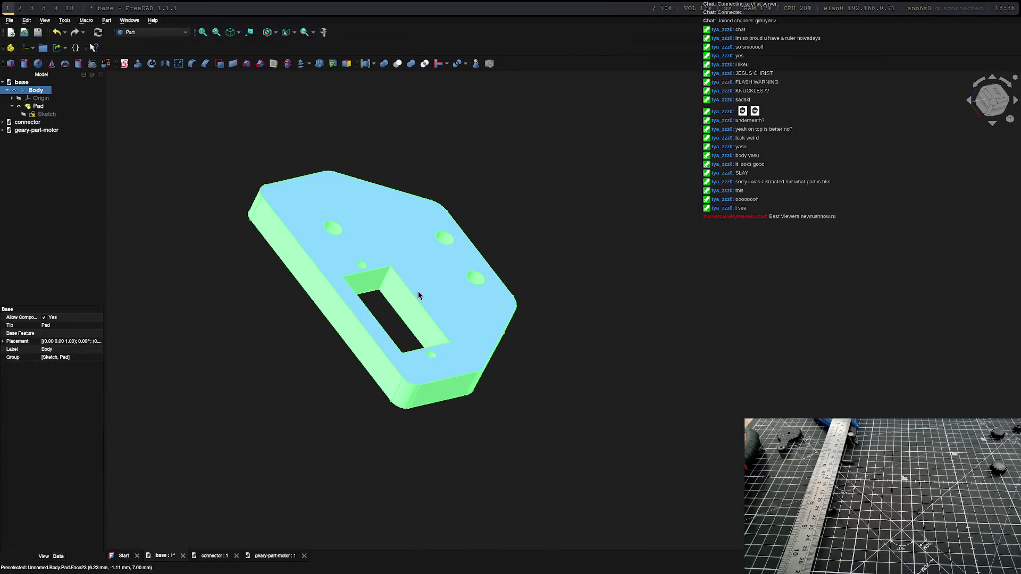
pyautogui.moveTo(418, 291)
pyautogui.mouseDown(button='middle')
pyautogui.moveTo(269, 253)
pyautogui.moveTo(381, 262)
pyautogui.moveTo(138, 249)
pyautogui.moveTo(248, 159)
pyautogui.mouseUp(button='middle')
# Step: Bring up the geary-part-motor document and browse its tree
pyautogui.click(33, 129)
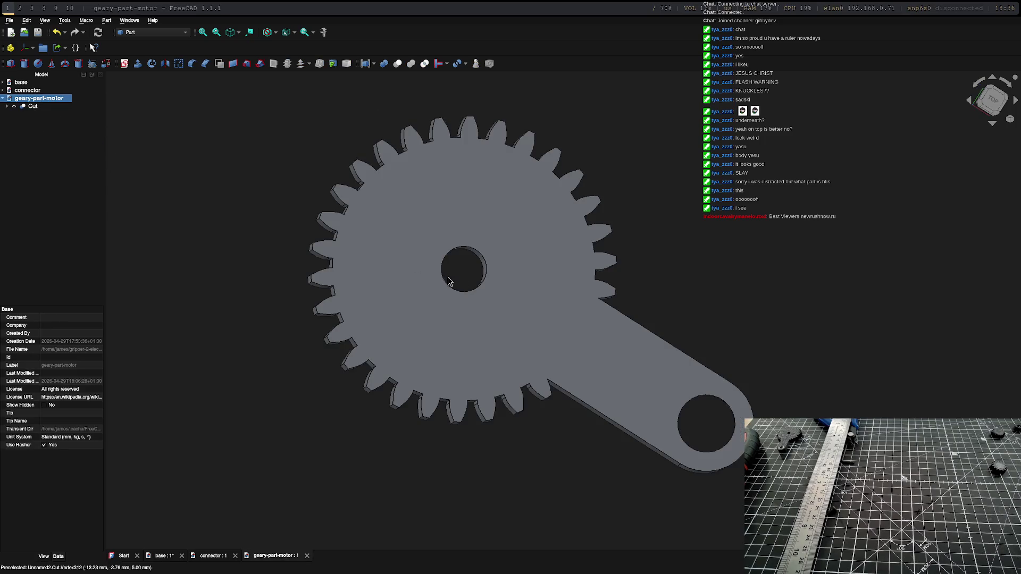
pyautogui.scroll(-5, 466, 284)
pyautogui.scroll(5, 466, 285)
pyautogui.scroll(-8, 467, 286)
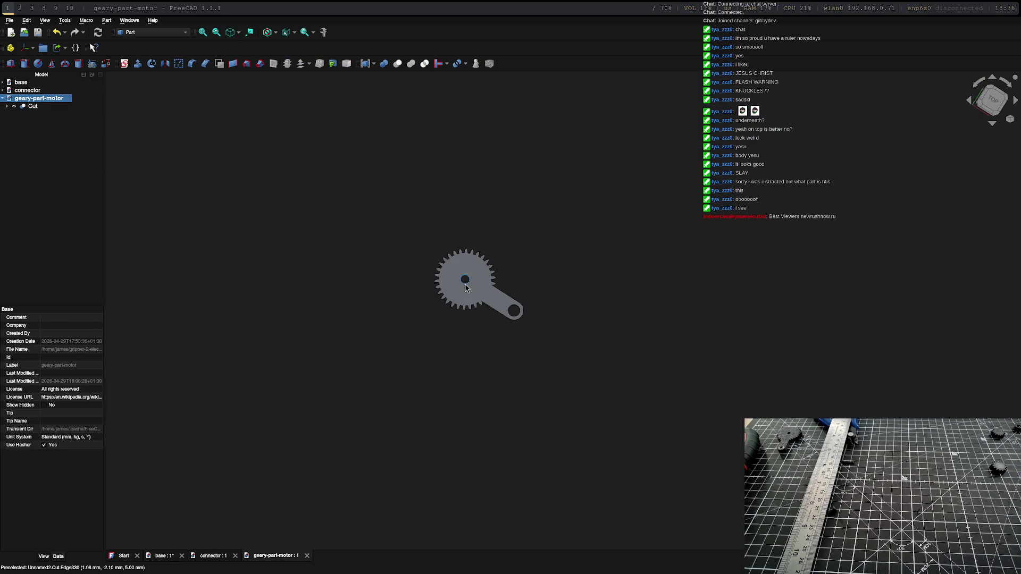
pyautogui.click(37, 144)
pyautogui.rightClick(36, 145)
pyautogui.press('Escape')
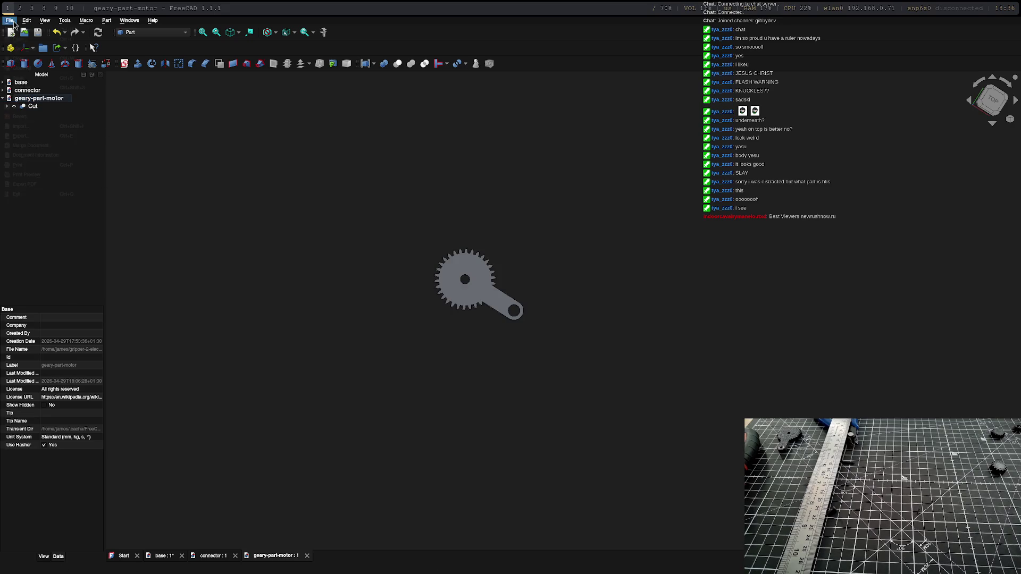
# Step: Create a new Unnamed document and switch it to the Assembly workbench
pyautogui.click(12, 23)
pyautogui.click(24, 30)
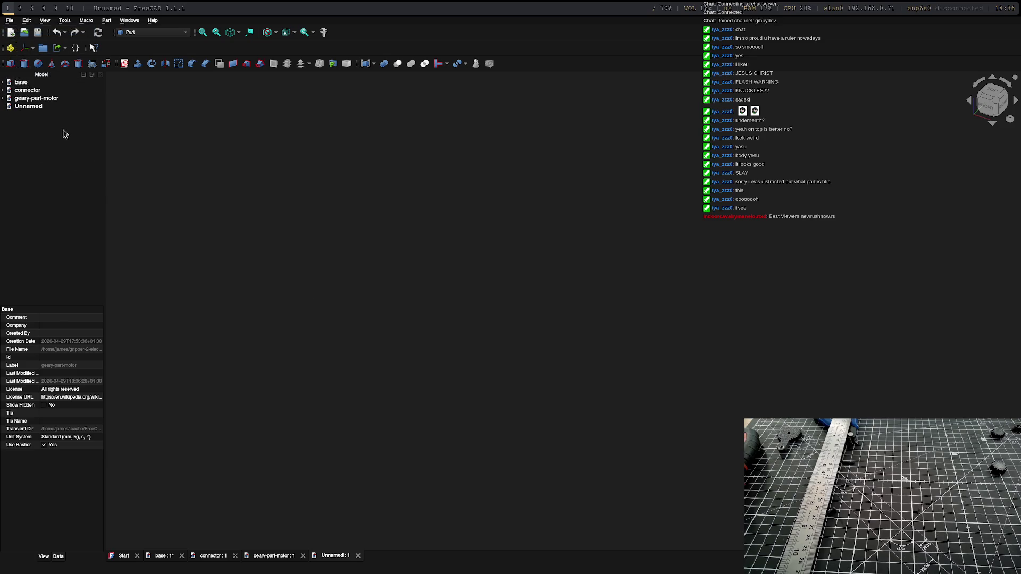
pyautogui.click(45, 108)
pyautogui.click(46, 109)
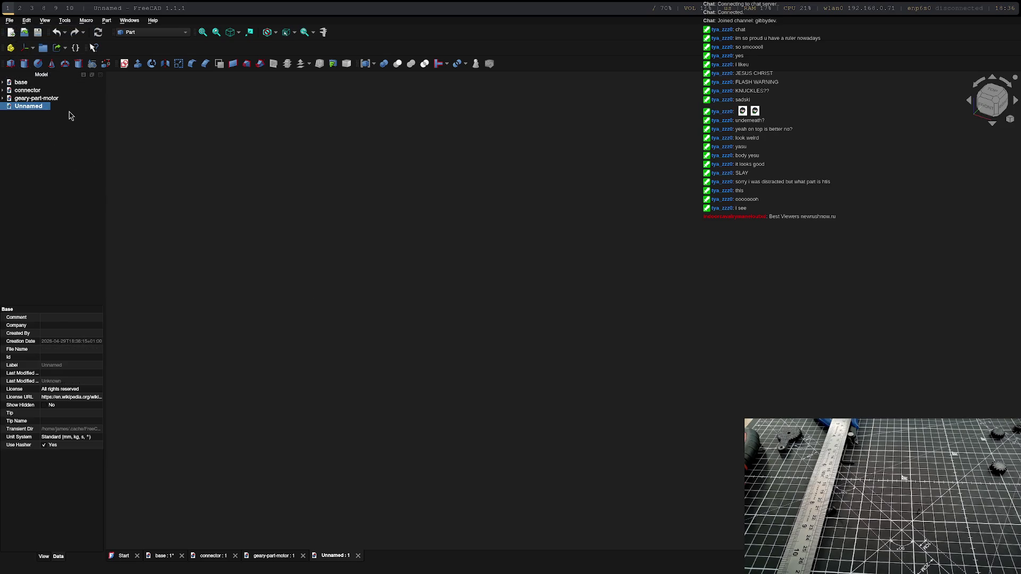
pyautogui.click(156, 33)
pyautogui.click(146, 6)
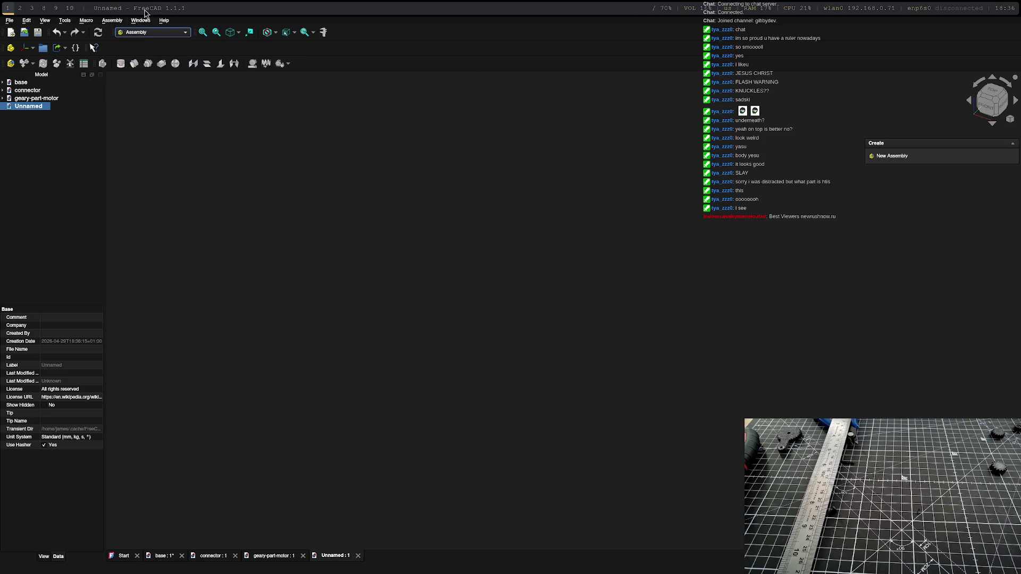
# Step: Create an assembly and insert the base document's Body as a component
pyautogui.click(891, 156)
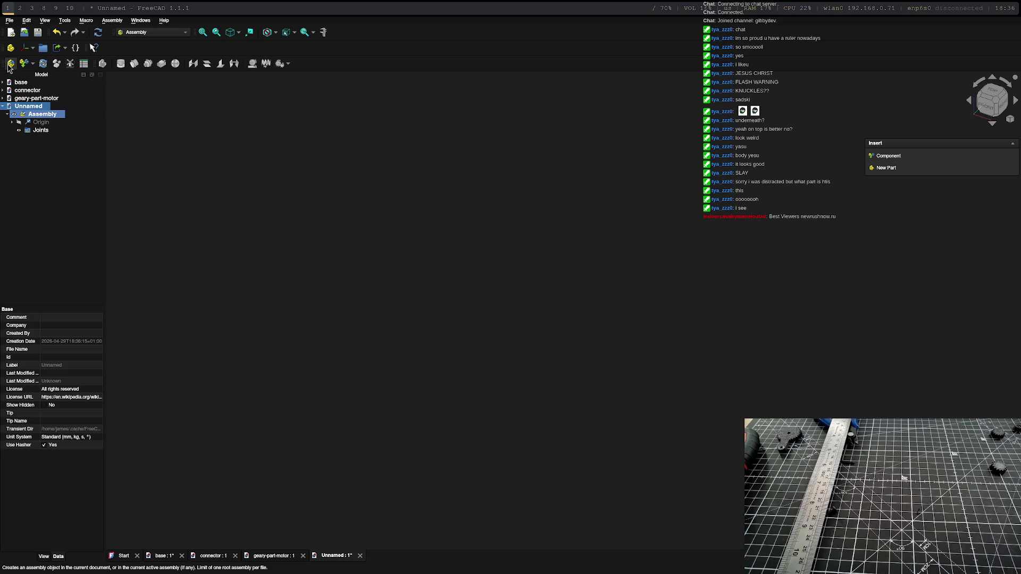
pyautogui.click(888, 156)
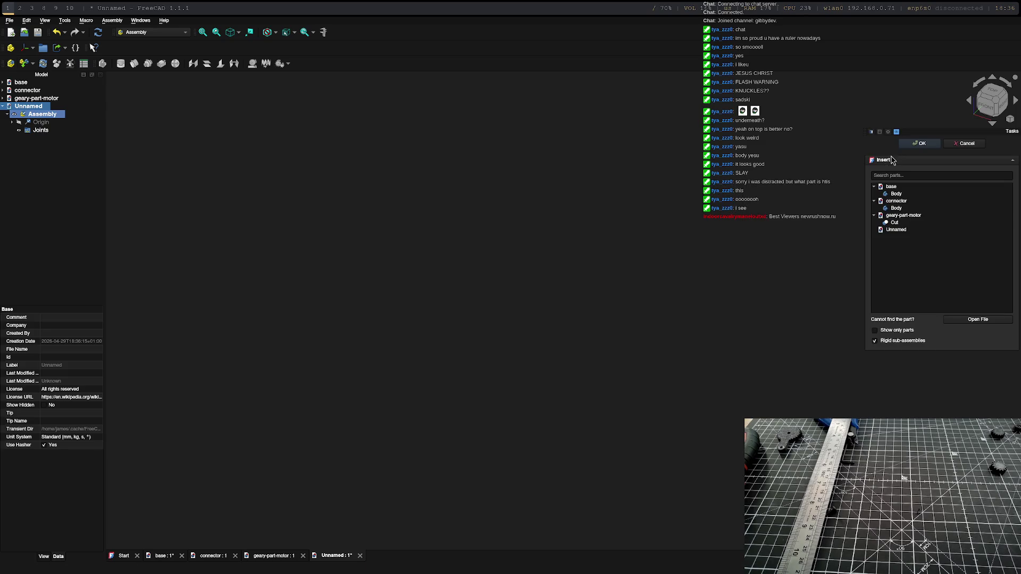
pyautogui.click(909, 187)
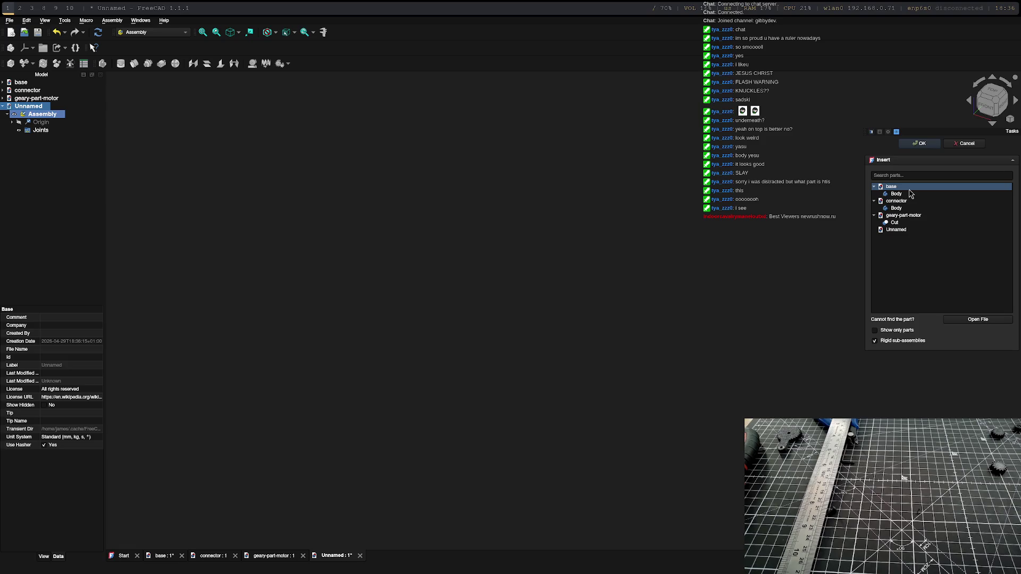
pyautogui.press('Left')
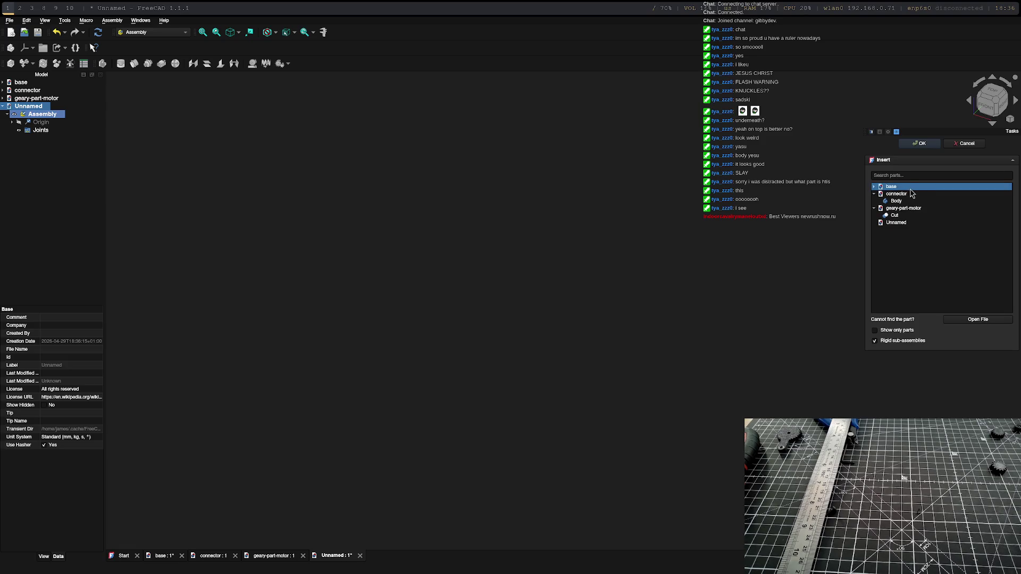
pyautogui.press('Right')
pyautogui.click(898, 195)
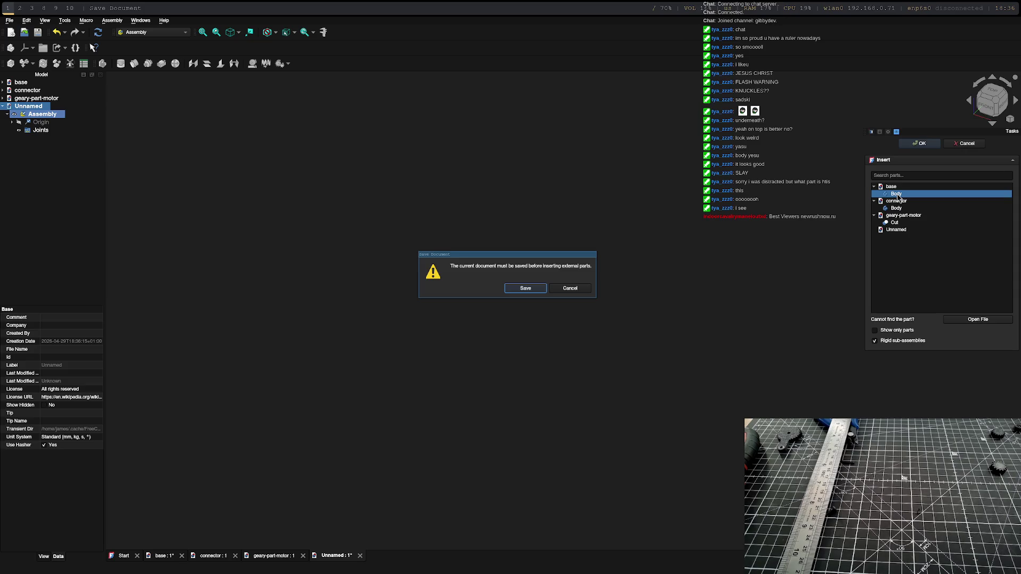
# Step: Save the new document as gripper.FCStd
pyautogui.click(546, 288)
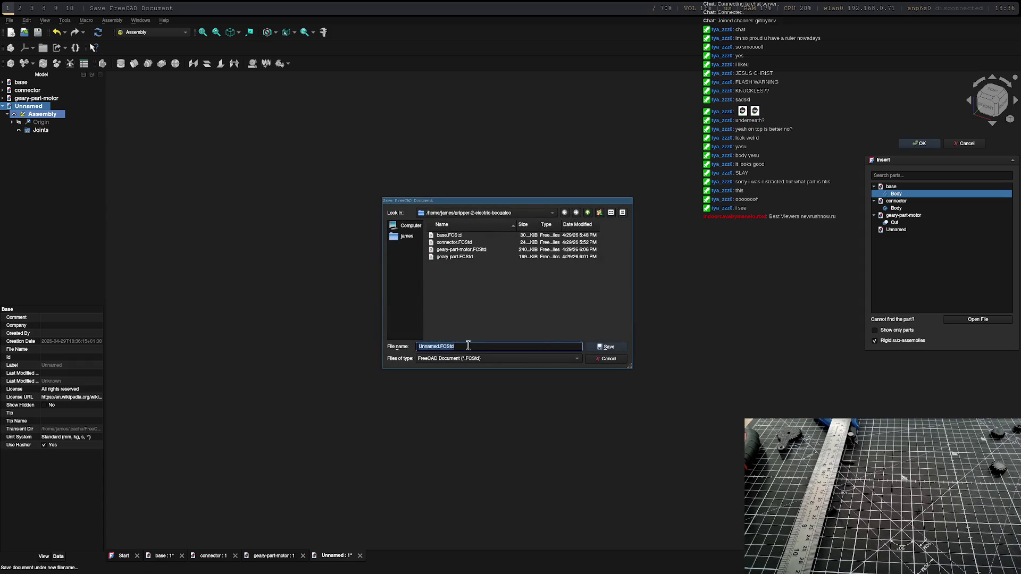
pyautogui.click(595, 331)
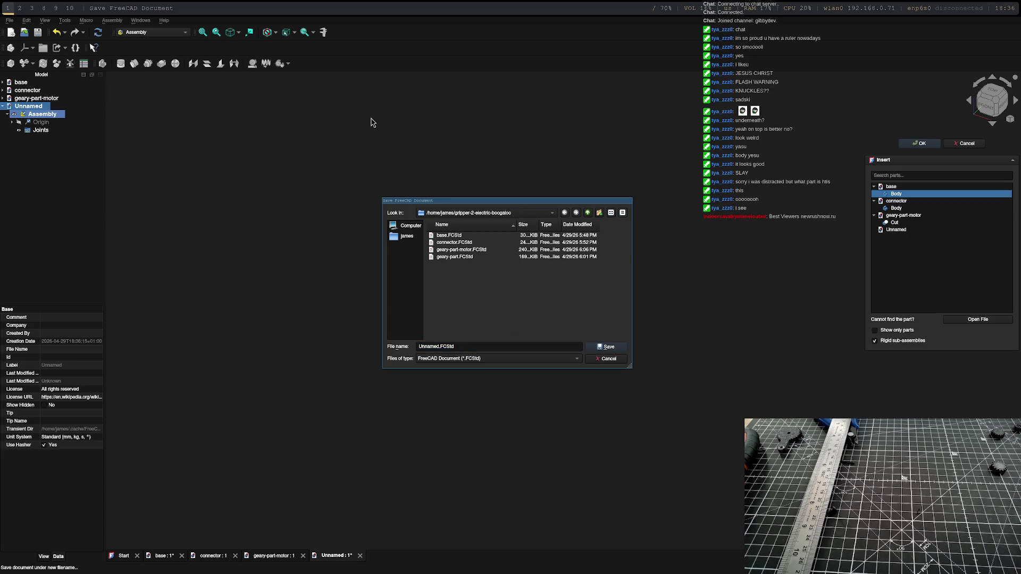
pyautogui.doubleClick(434, 346)
pyautogui.write('gripper')
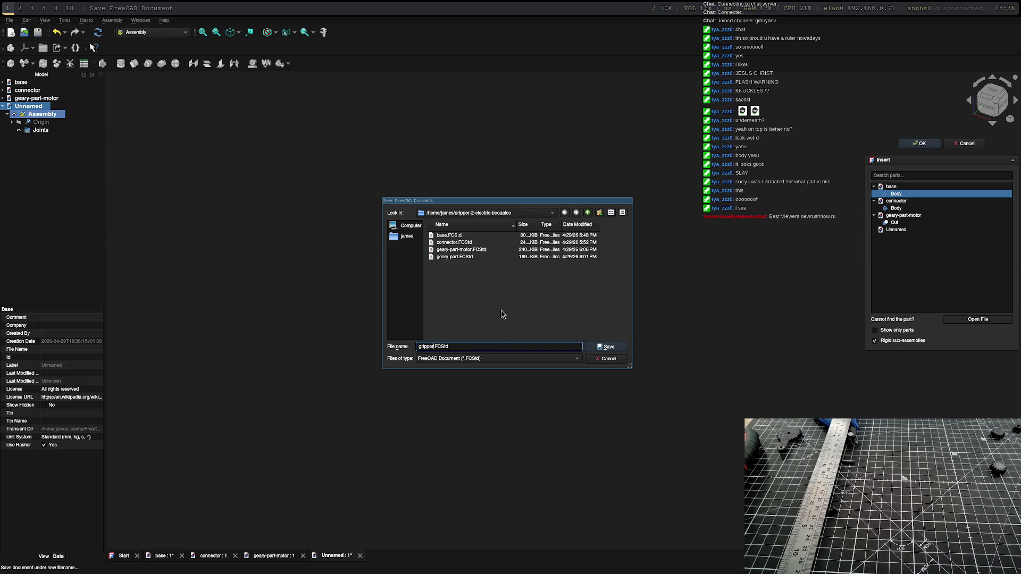
pyautogui.press('Return')
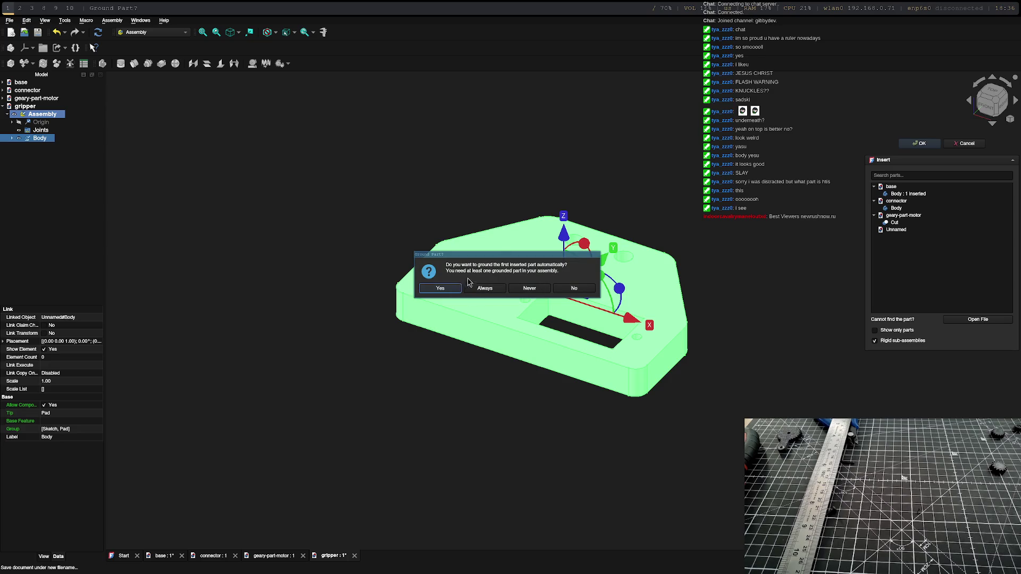
# Step: Ground the base plate Body and confirm its placement
pyautogui.click(440, 289)
pyautogui.scroll(3, 683, 269)
pyautogui.scroll(-3, 668, 315)
pyautogui.moveTo(669, 315)
pyautogui.mouseDown(button='middle')
pyautogui.moveTo(680, 346)
pyautogui.moveTo(584, 426)
pyautogui.moveTo(391, 473)
pyautogui.moveTo(653, 416)
pyautogui.moveTo(506, 437)
pyautogui.moveTo(606, 426)
pyautogui.moveTo(647, 359)
pyautogui.mouseUp(button='middle')
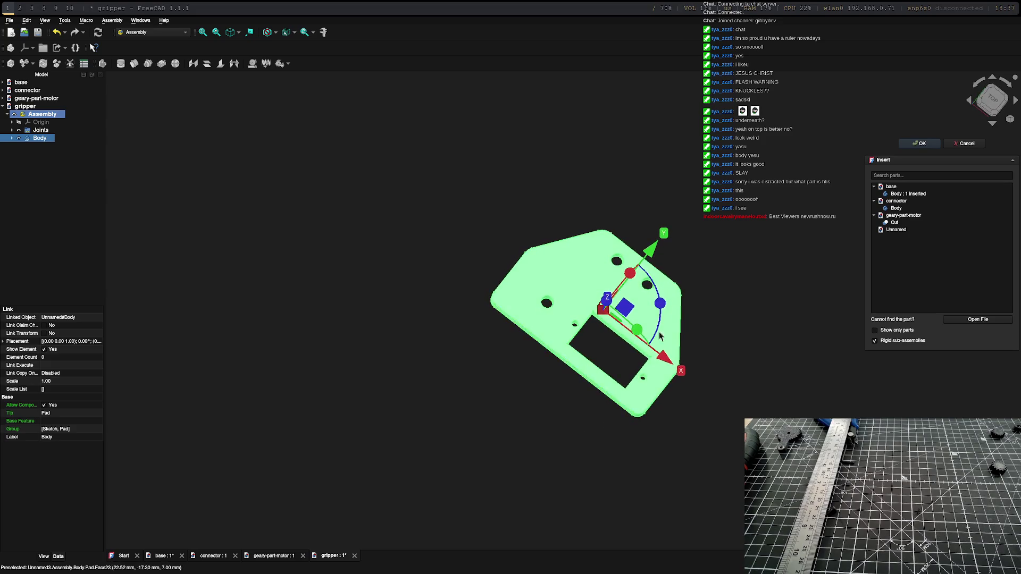
pyautogui.click(920, 144)
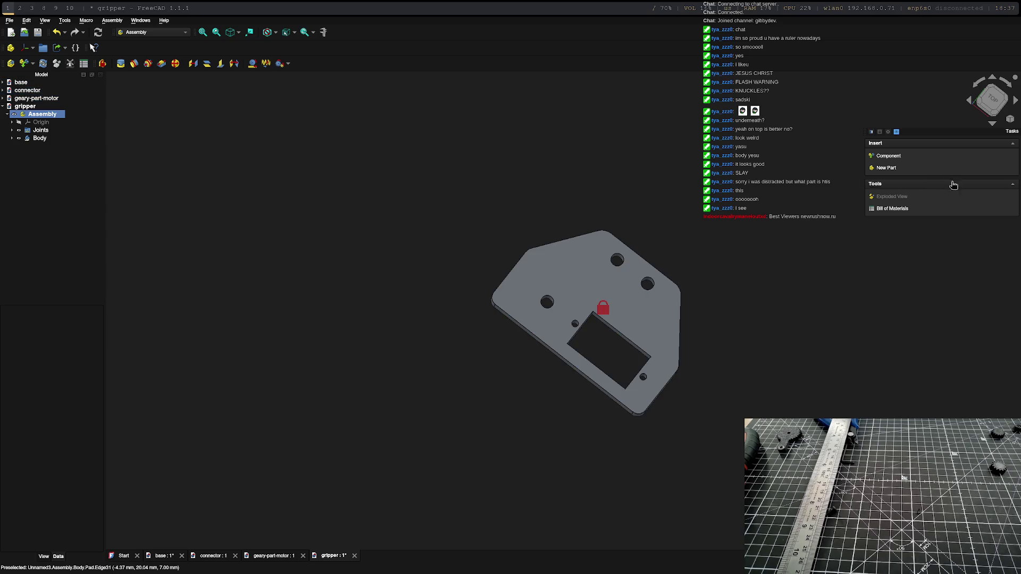
# Step: Insert the connector document's Body into the assembly as Body001
pyautogui.click(887, 155)
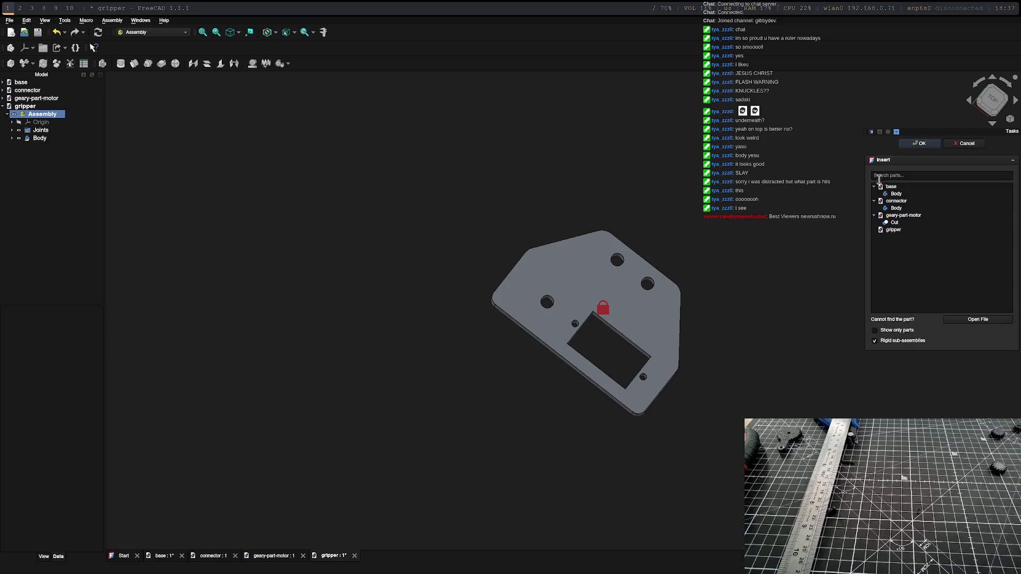
pyautogui.doubleClick(897, 201)
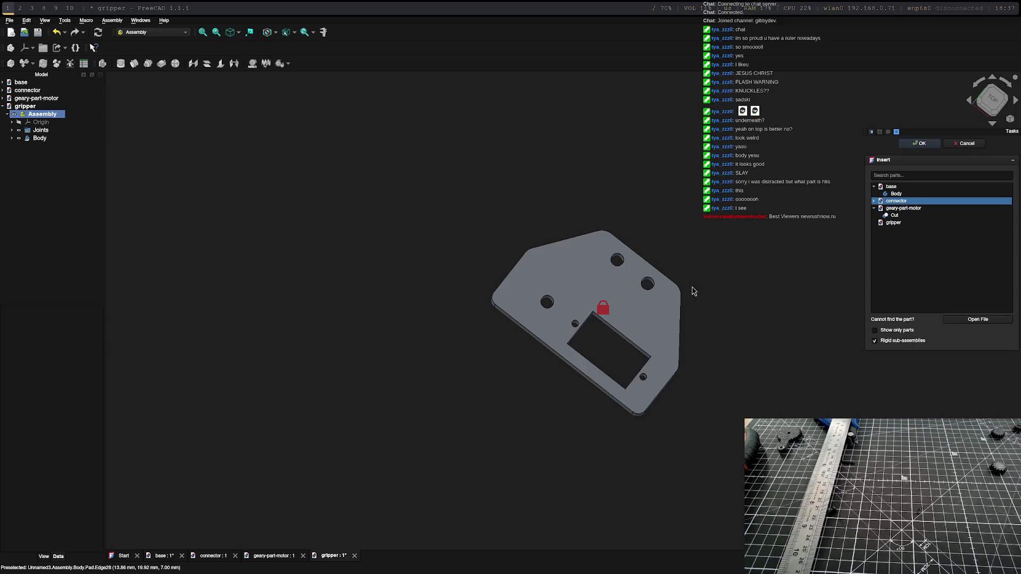
pyautogui.click(884, 202)
pyautogui.click(897, 208)
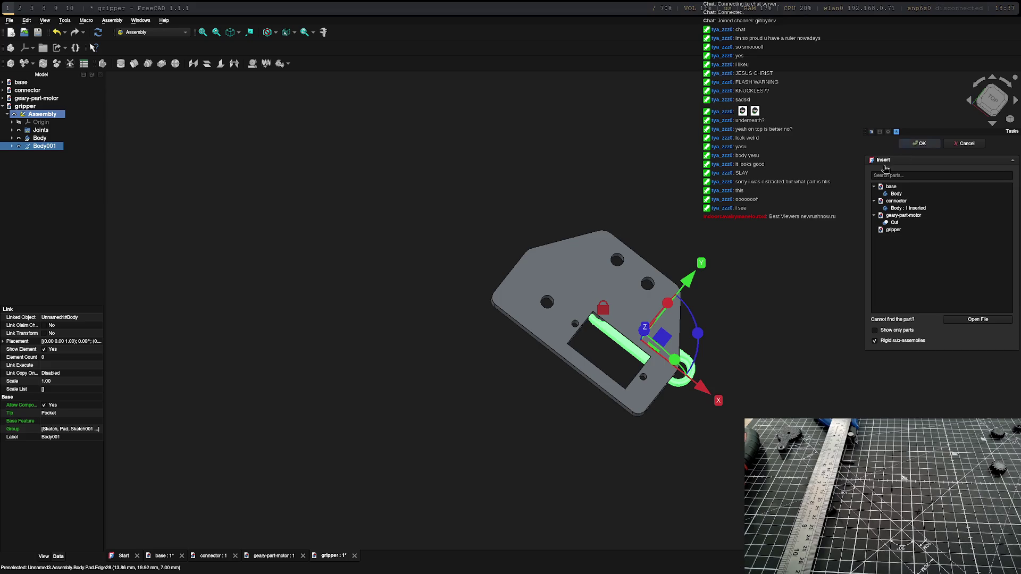
# Step: Join the connector ring edge to the plate's top-right hole with a reversed revolute joint
pyautogui.click(919, 144)
pyautogui.scroll(8, 700, 361)
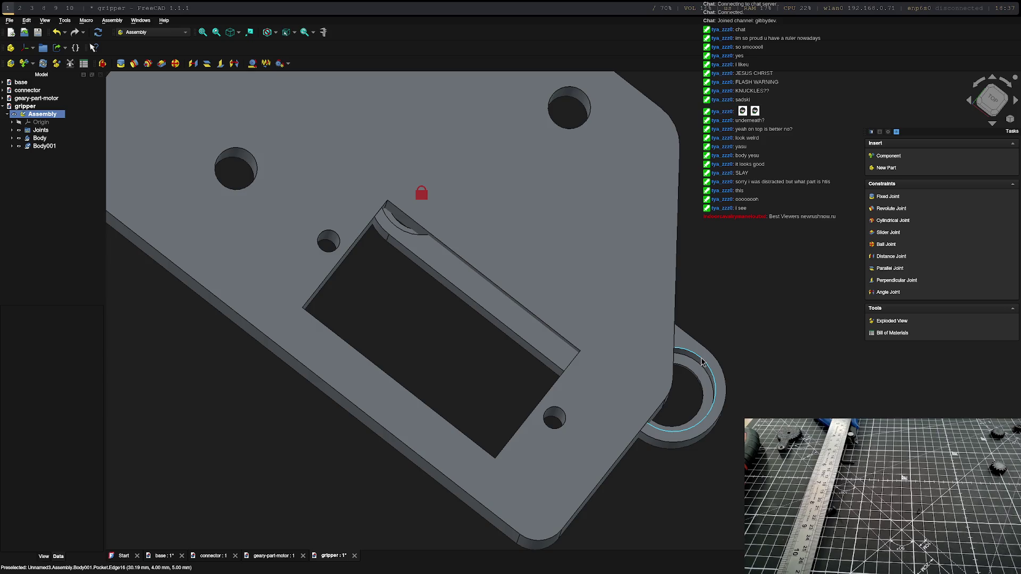
pyautogui.click(587, 124)
pyautogui.click(588, 120)
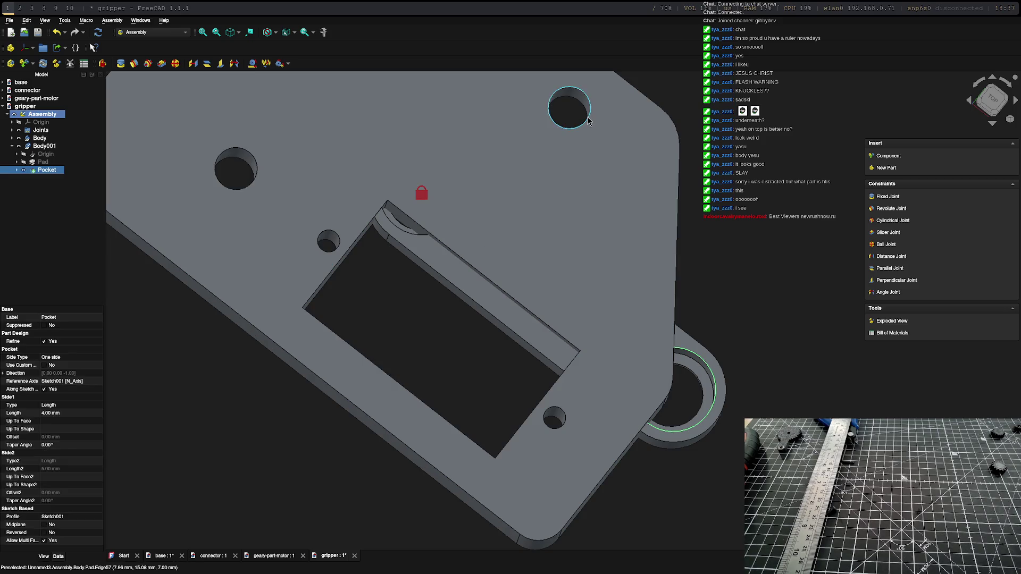
pyautogui.keyDown('ctrl'); pyautogui.click(590, 117); pyautogui.keyUp('ctrl')
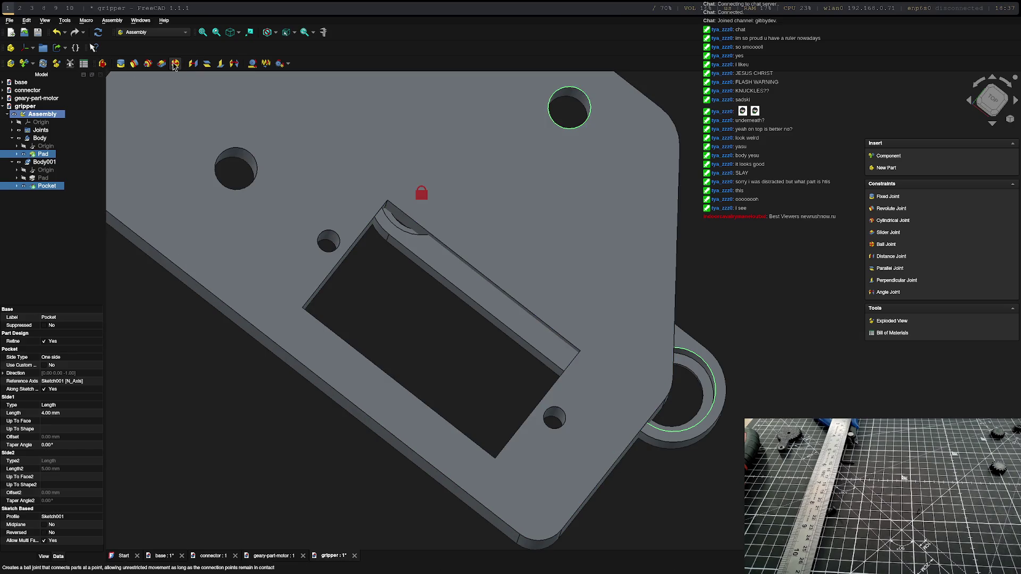
pyautogui.click(135, 66)
pyautogui.scroll(-4, 486, 237)
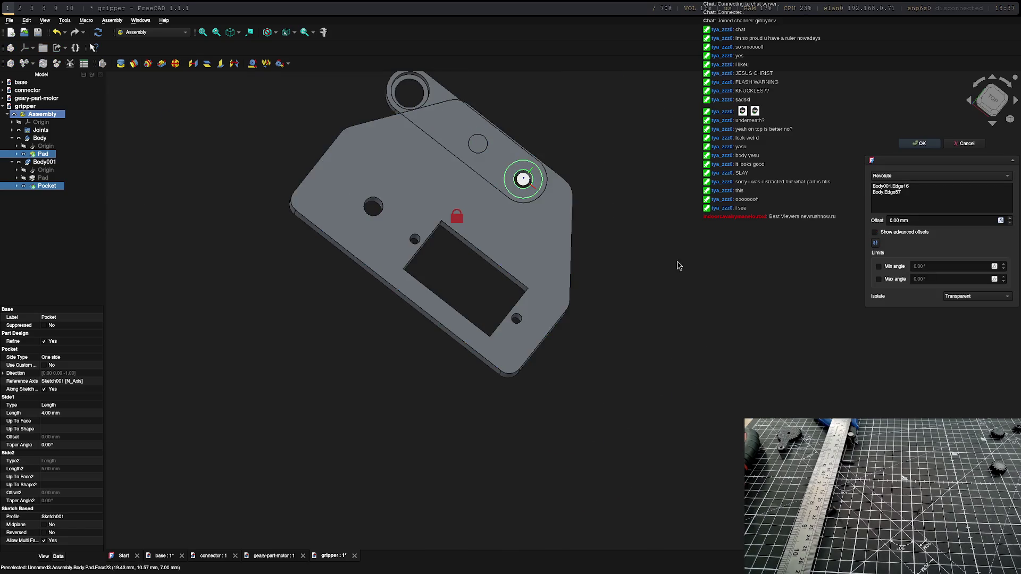
pyautogui.moveTo(684, 266); pyautogui.dragTo(403, 255, button='middle')
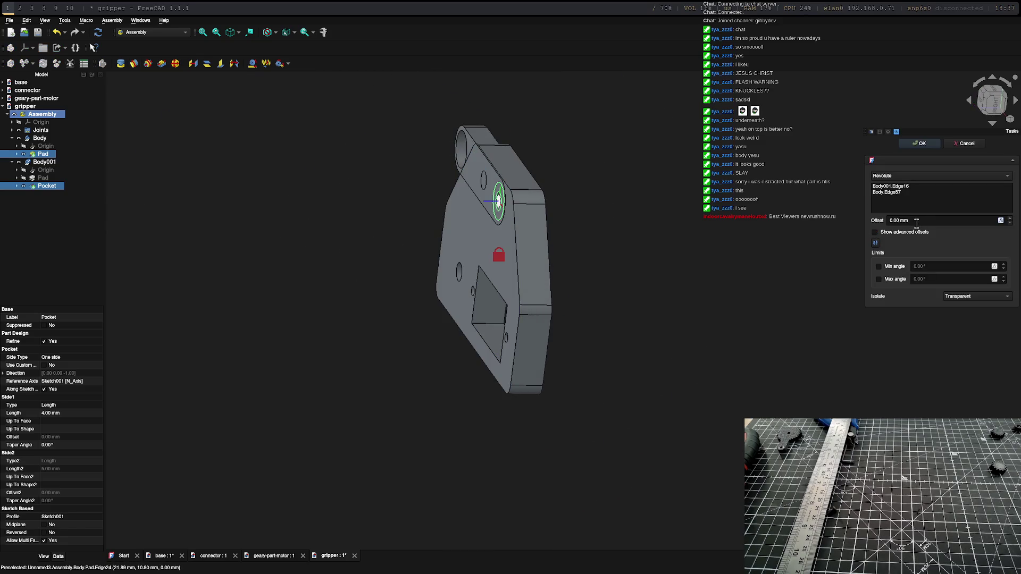
pyautogui.click(875, 244)
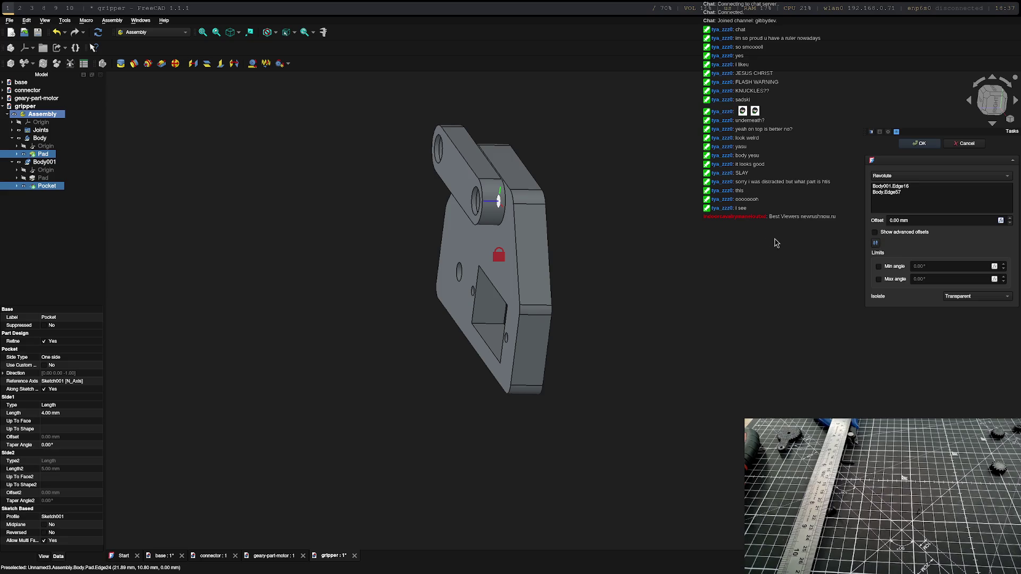
pyautogui.click(926, 145)
# Step: Swing the arm around its hinge in top view to test the joint
pyautogui.press('2')
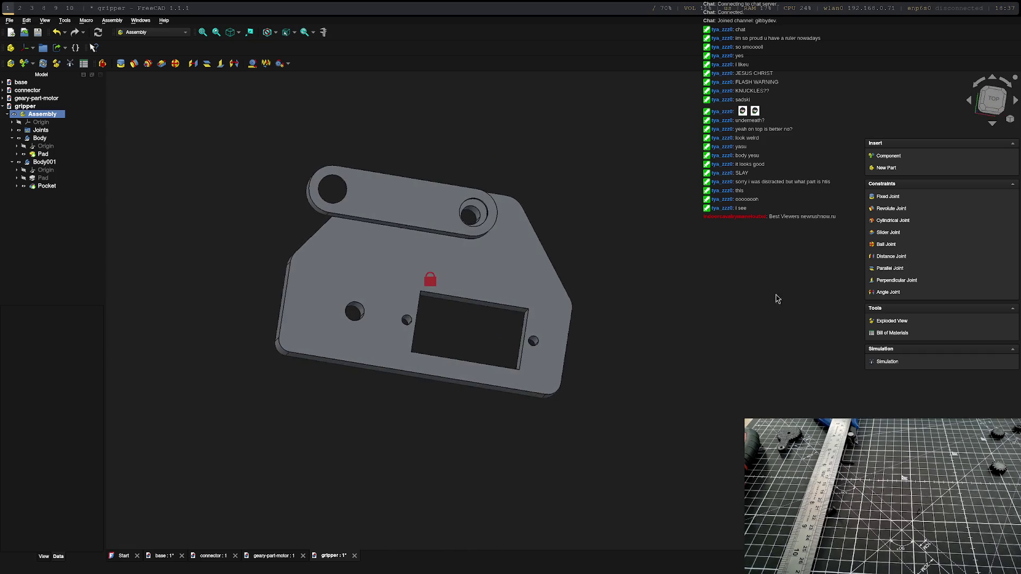
pyautogui.moveTo(362, 198)
pyautogui.mouseDown()
pyautogui.moveTo(462, 120)
pyautogui.moveTo(548, 125)
pyautogui.mouseUp()
pyautogui.moveTo(633, 326); pyautogui.dragTo(679, 355, button='middle')
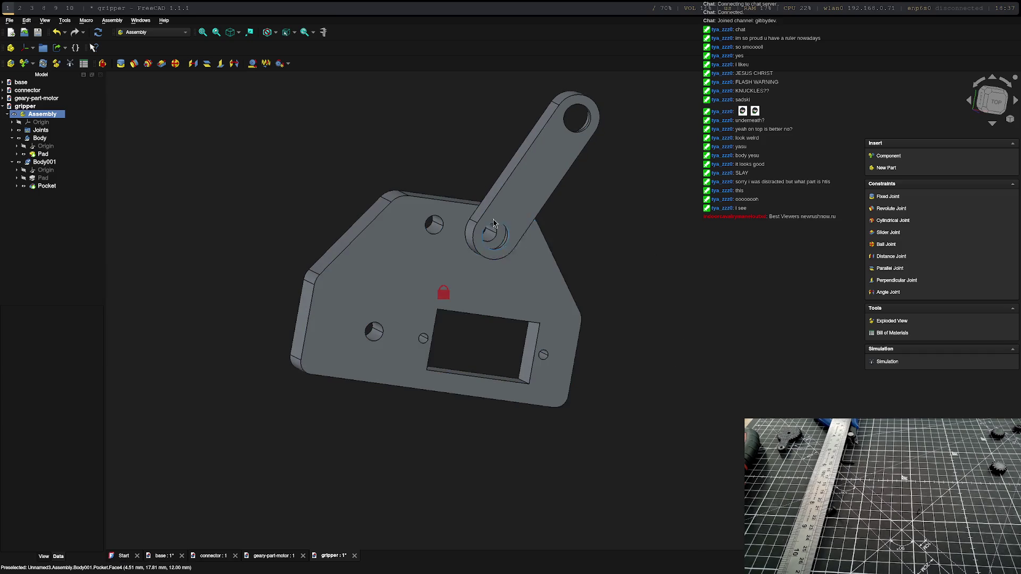
pyautogui.click(886, 156)
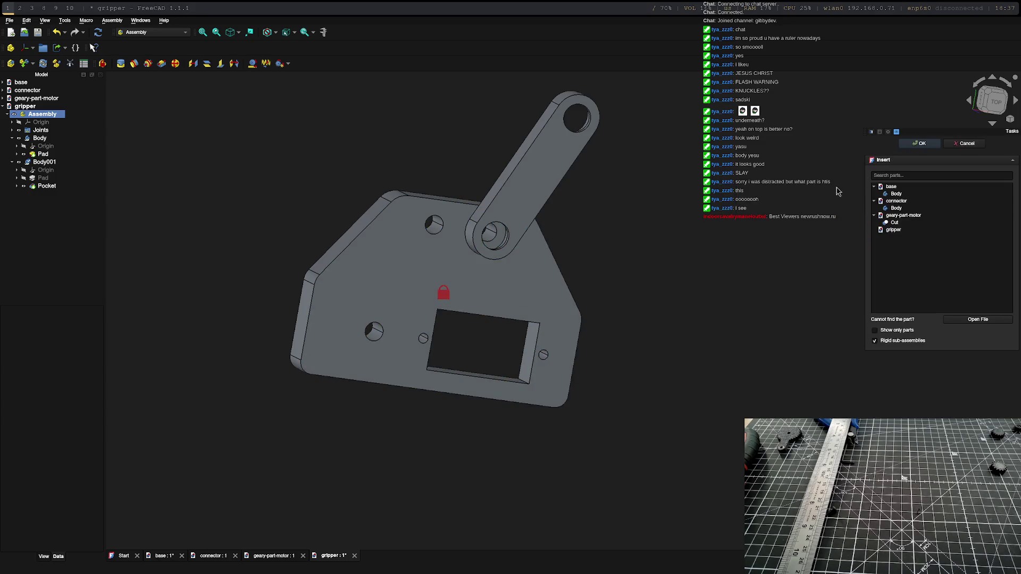
# Step: Insert another connector Body as Body002, cancelling the file chooser, and confirm placement
pyautogui.click(905, 202)
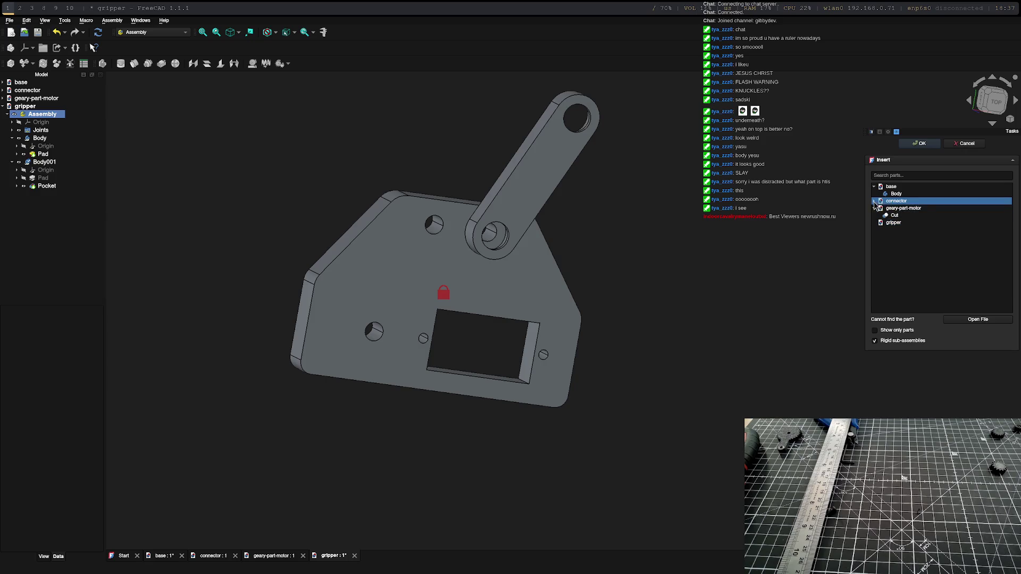
pyautogui.moveTo(585, 226)
pyautogui.mouseDown(button='middle')
pyautogui.moveTo(505, 216)
pyautogui.moveTo(512, 225)
pyautogui.mouseUp(button='middle')
pyautogui.press('super+0')
pyautogui.press('super+1')
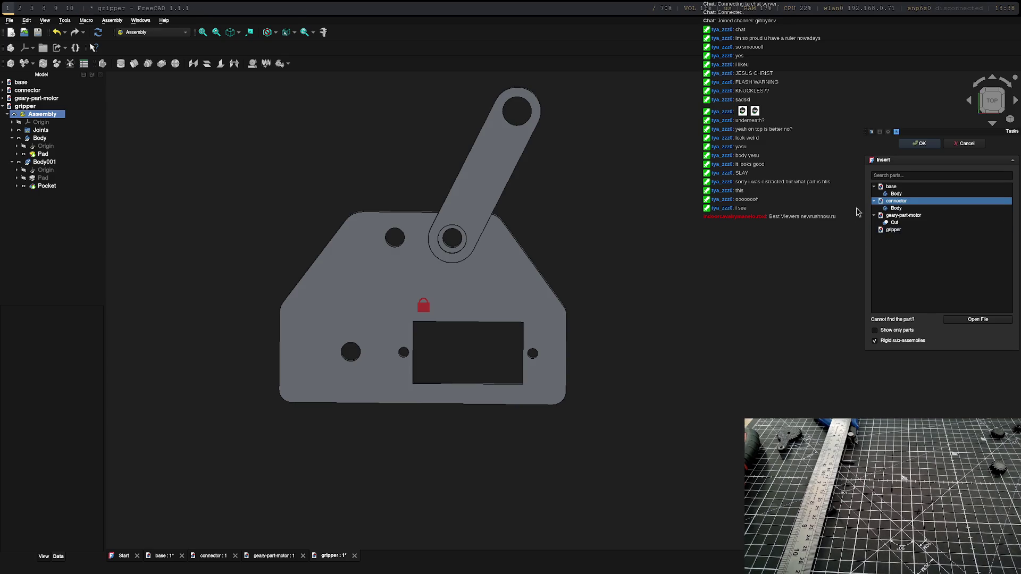
pyautogui.click(897, 208)
pyautogui.click(963, 322)
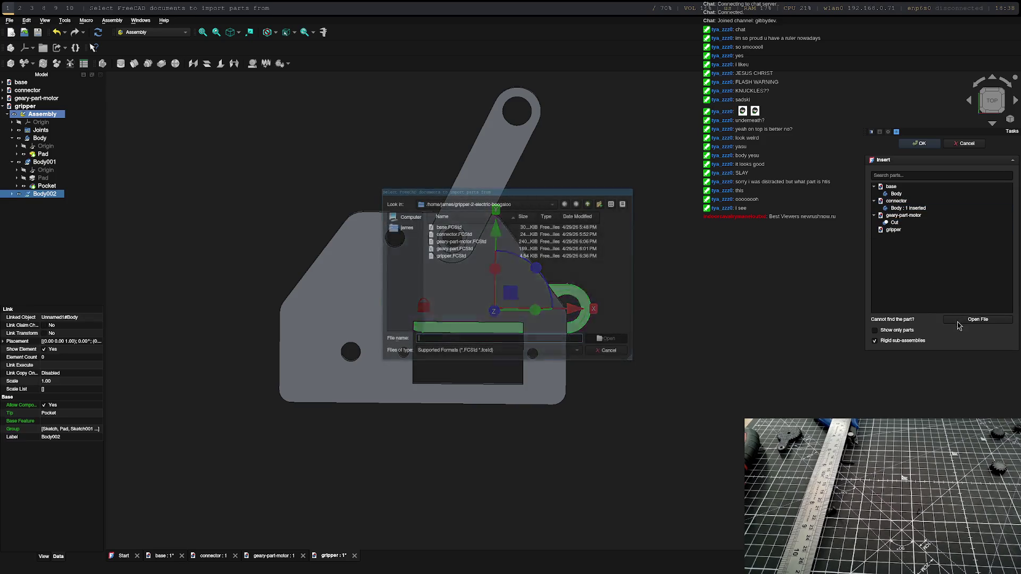
pyautogui.click(606, 350)
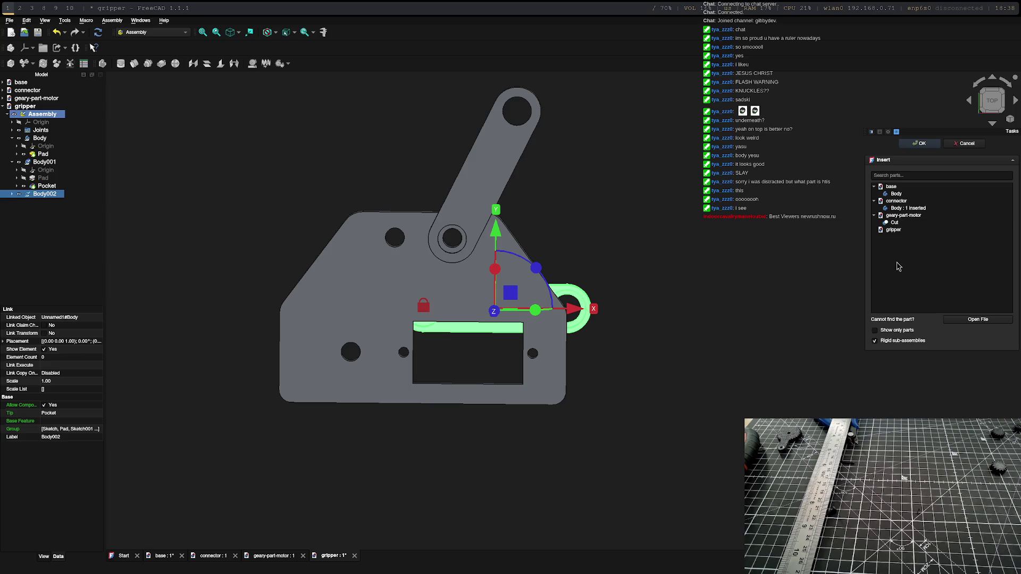
pyautogui.click(919, 144)
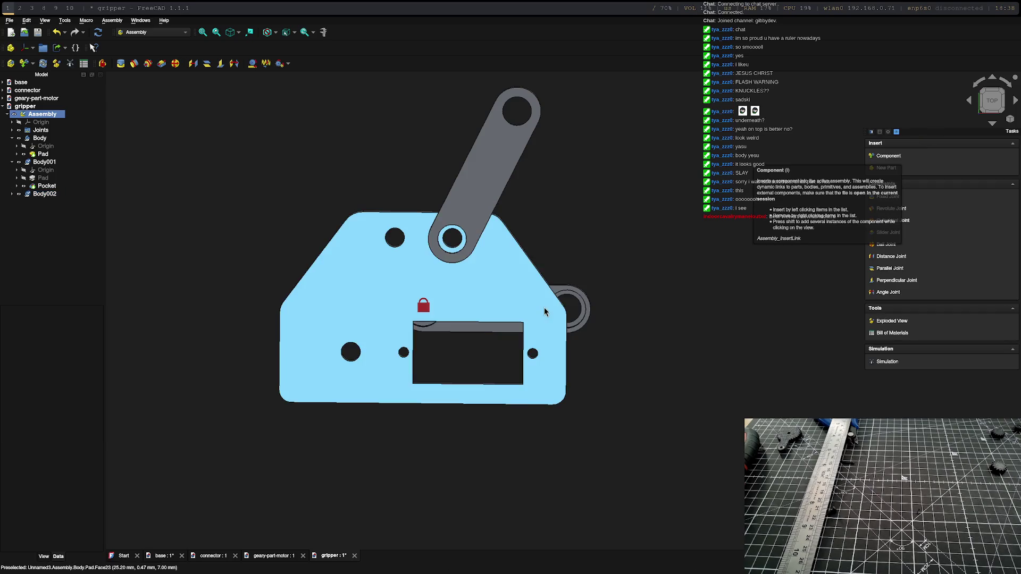
# Step: Attempt a revolute joint between the second arm and the top-left hole, then cancel it
pyautogui.click(583, 298)
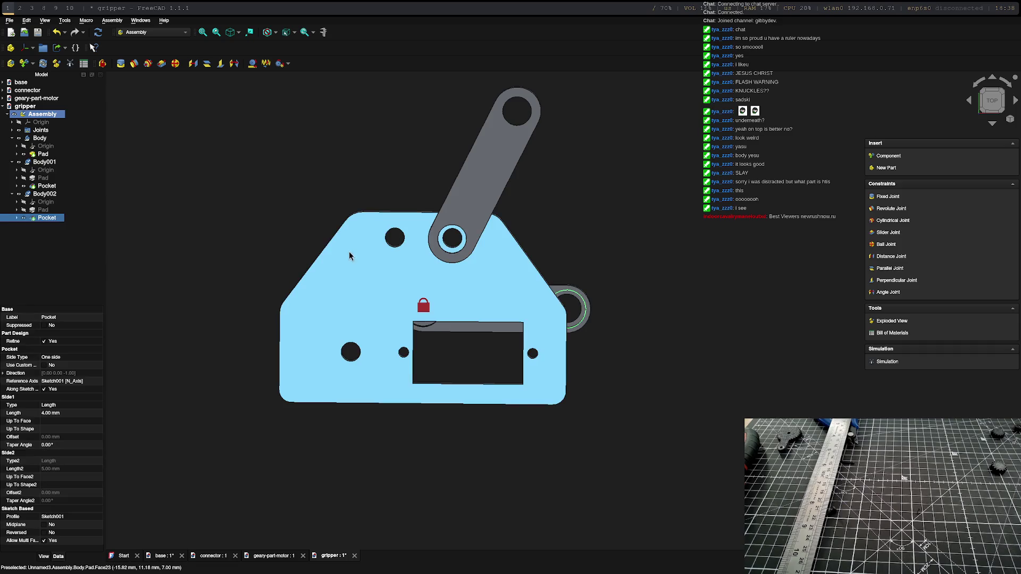
pyautogui.click(404, 238)
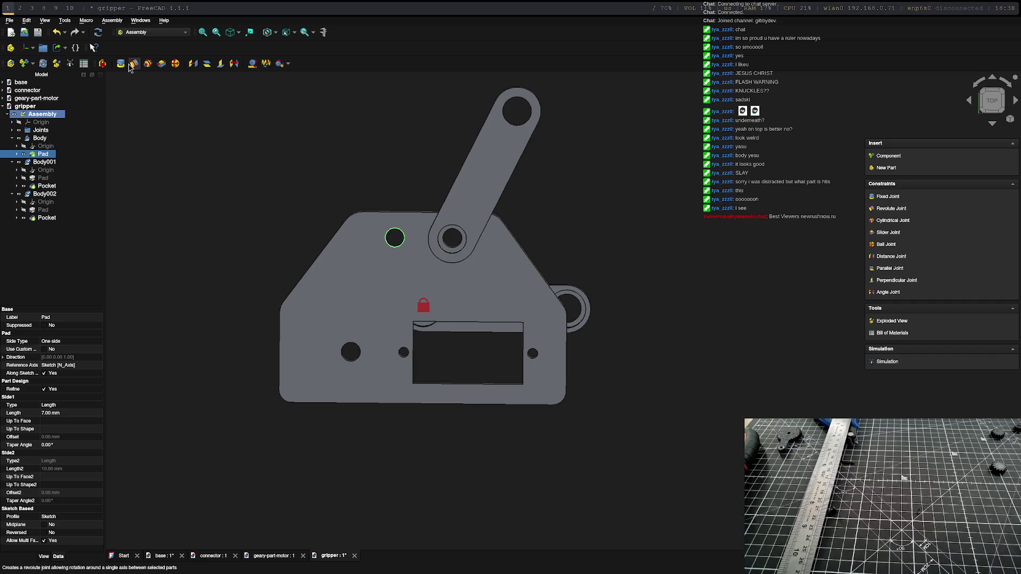
pyautogui.click(132, 65)
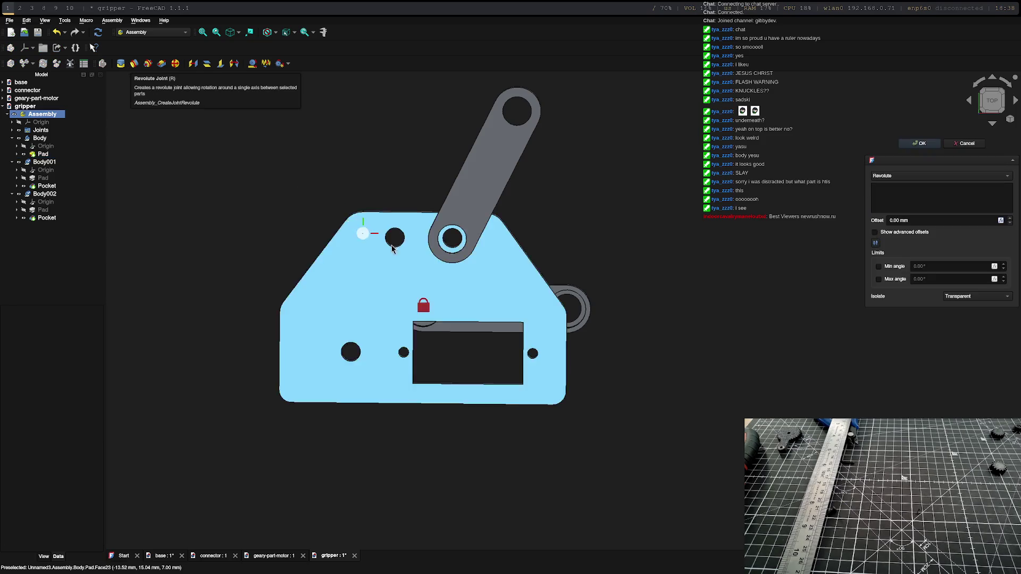
pyautogui.press('Escape')
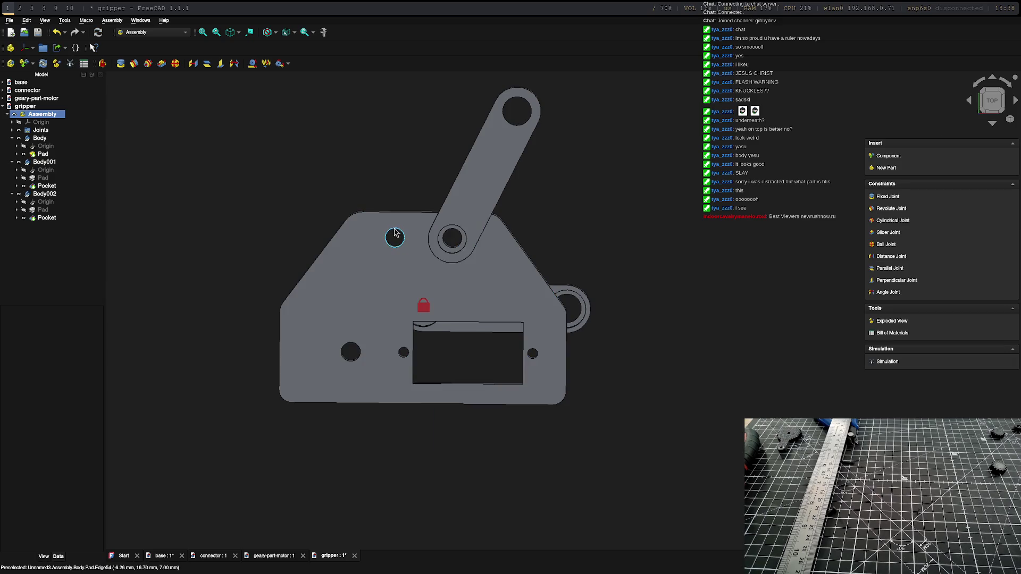
# Step: Hinge the second arm's ring to the plate's top-left hole with a reversed revolute joint
pyautogui.click(399, 236)
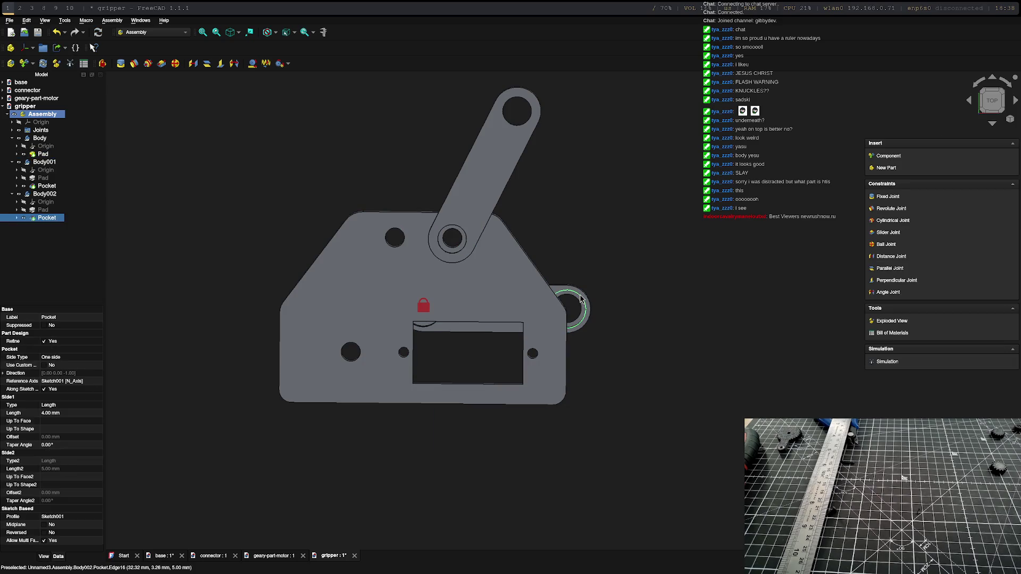
pyautogui.click(396, 237)
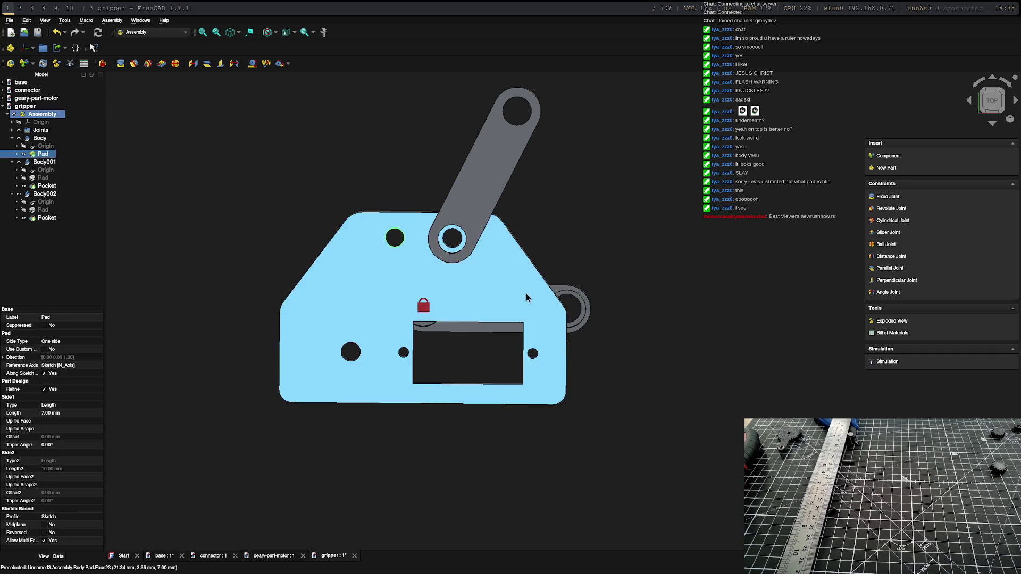
pyautogui.keyDown('ctrl'); pyautogui.click(567, 298); pyautogui.keyUp('ctrl')
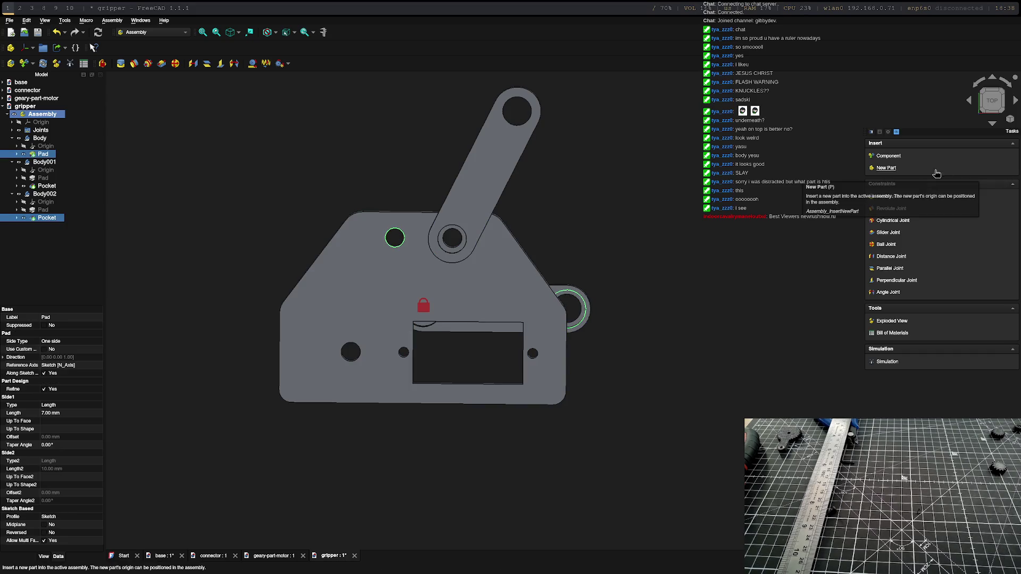
pyautogui.click(132, 64)
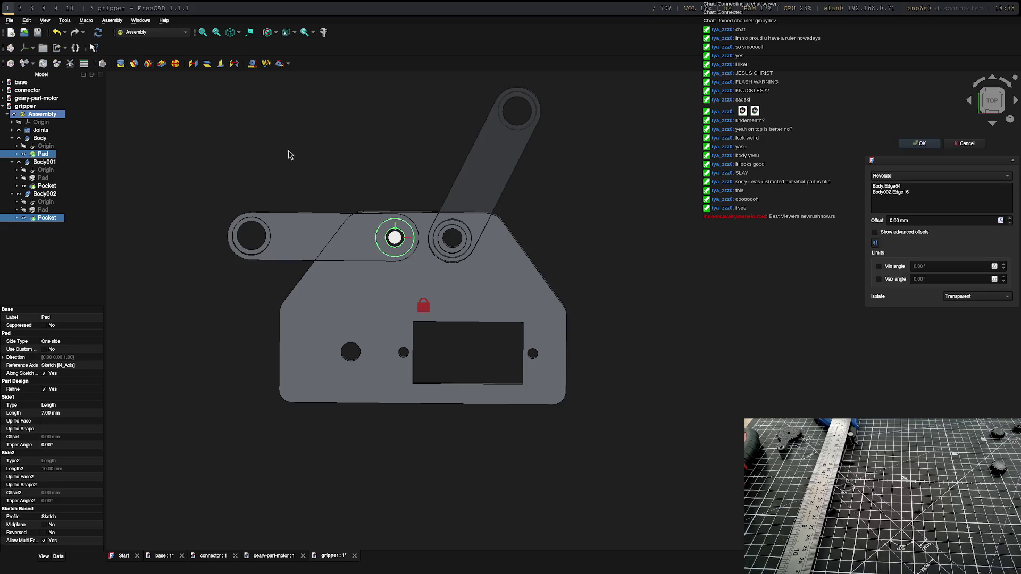
pyautogui.moveTo(640, 318); pyautogui.dragTo(443, 227, button='middle')
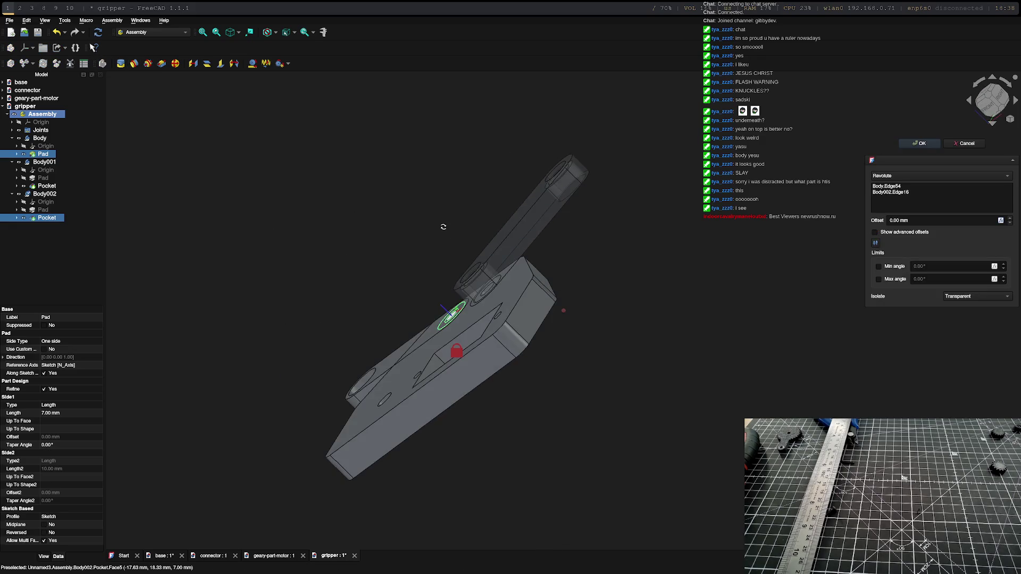
pyautogui.click(875, 244)
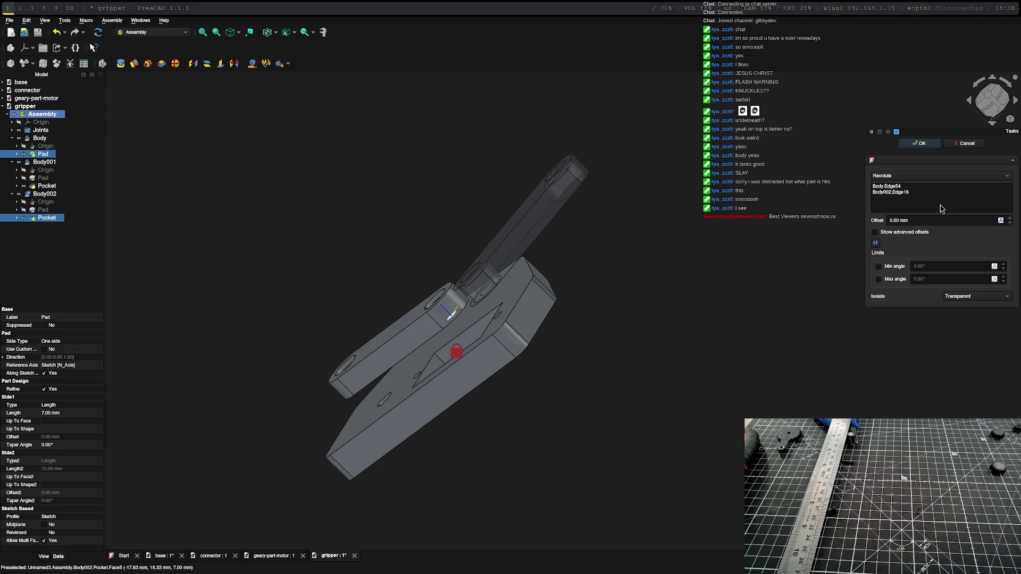
pyautogui.click(917, 151)
# Step: Orbit to inspect the V-shaped arm pair from top and front, briefly selecting its Pocket
pyautogui.moveTo(412, 401)
pyautogui.mouseDown(button='middle')
pyautogui.moveTo(547, 433)
pyautogui.moveTo(467, 401)
pyautogui.moveTo(531, 340)
pyautogui.mouseUp(button='middle')
pyautogui.moveTo(567, 298)
pyautogui.mouseDown(button='middle')
pyautogui.moveTo(734, 337)
pyautogui.moveTo(348, 410)
pyautogui.moveTo(372, 346)
pyautogui.moveTo(600, 433)
pyautogui.moveTo(515, 456)
pyautogui.moveTo(507, 415)
pyautogui.mouseUp(button='middle')
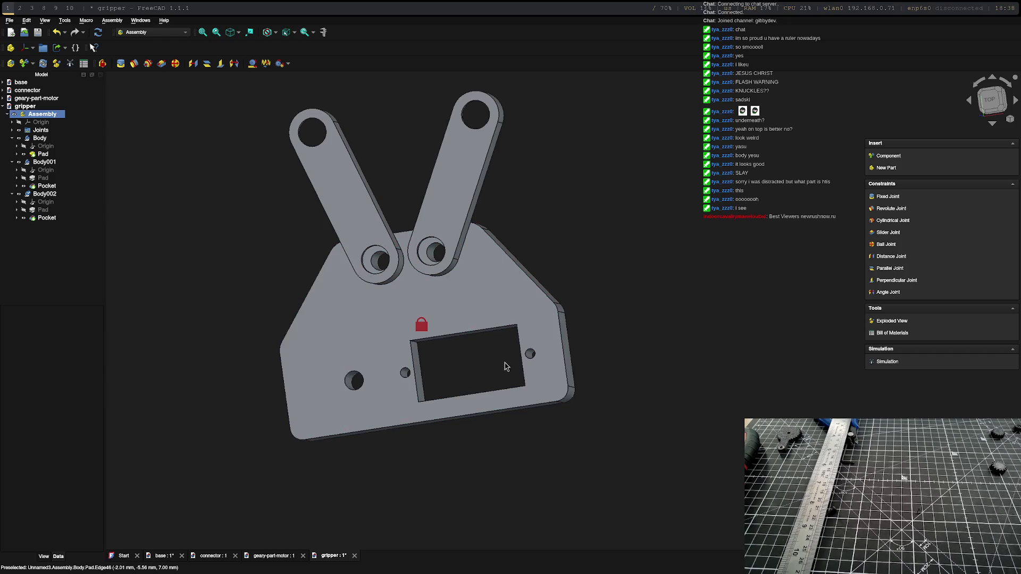
pyautogui.moveTo(506, 462)
pyautogui.mouseDown(button='middle')
pyautogui.moveTo(467, 344)
pyautogui.moveTo(448, 396)
pyautogui.moveTo(640, 237)
pyautogui.moveTo(435, 360)
pyautogui.moveTo(500, 426)
pyautogui.mouseUp(button='middle')
pyautogui.scroll(2, 500, 425)
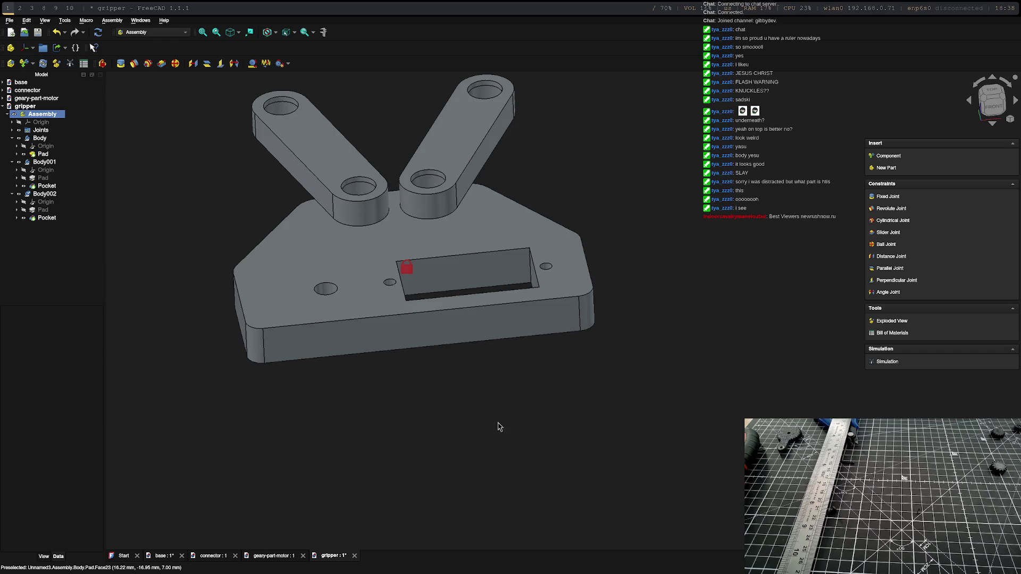
pyautogui.click(73, 219)
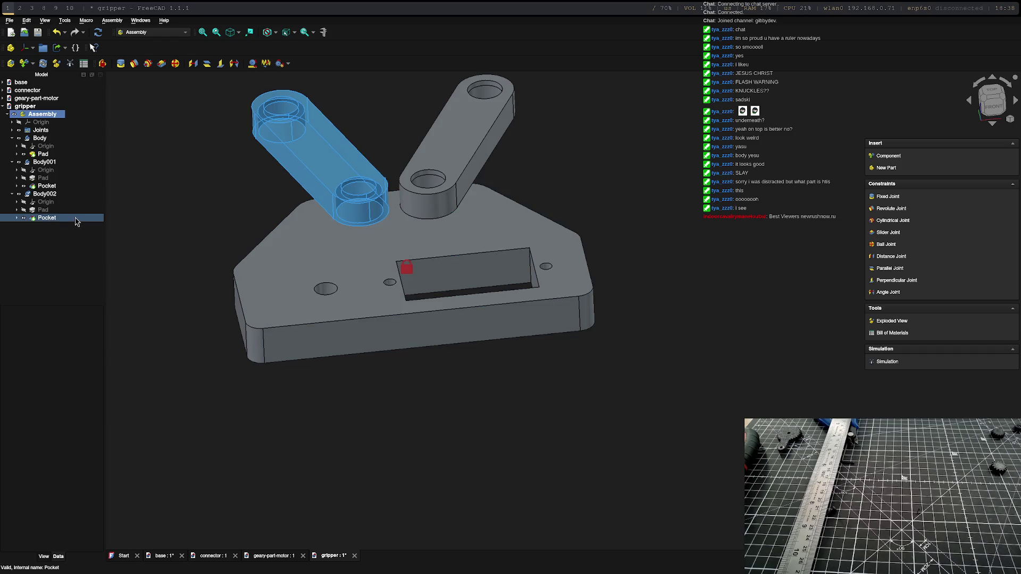
pyautogui.click(73, 274)
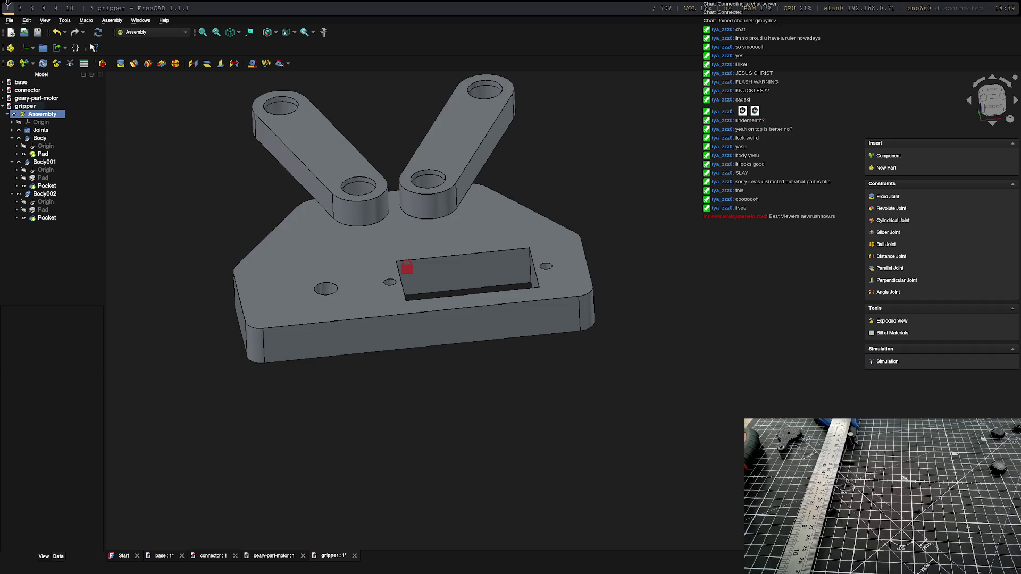
pyautogui.click(9, 21)
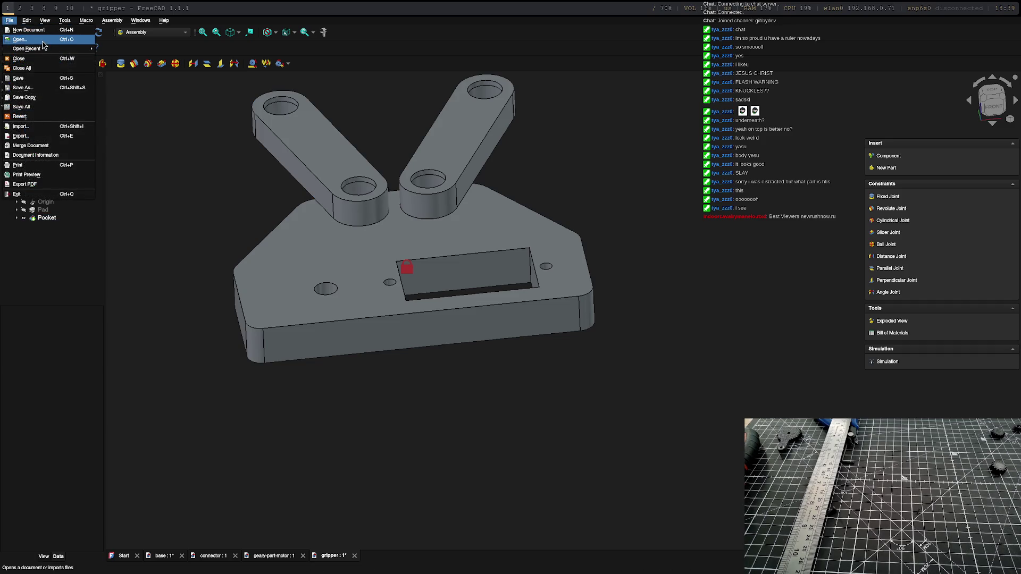
# Step: Open Downloads/files/Tower_Pro_SG90_servo.stp and import it using Single document mode
pyautogui.moveTo(48, 48)
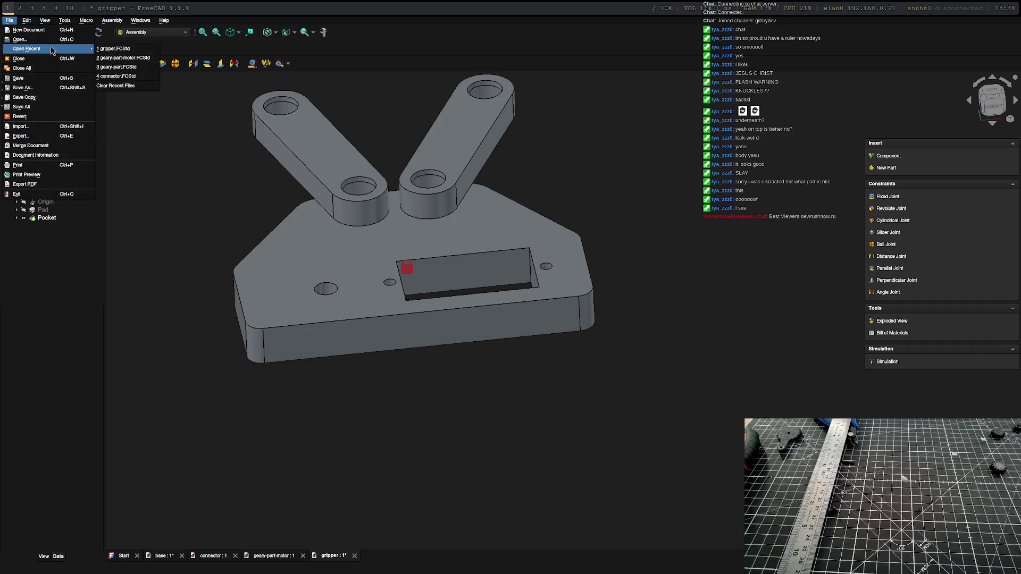
pyautogui.click(47, 40)
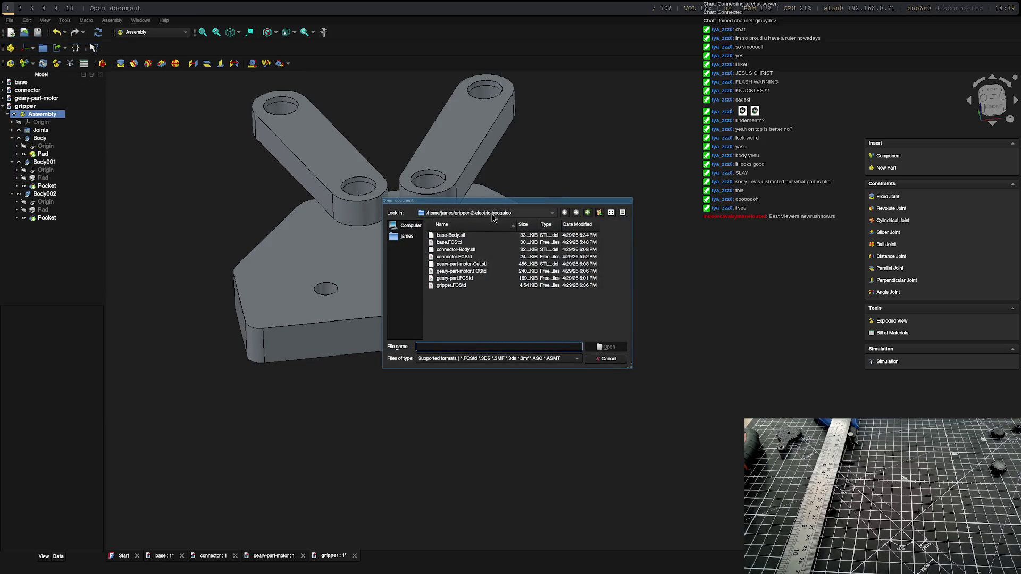
pyautogui.click(414, 239)
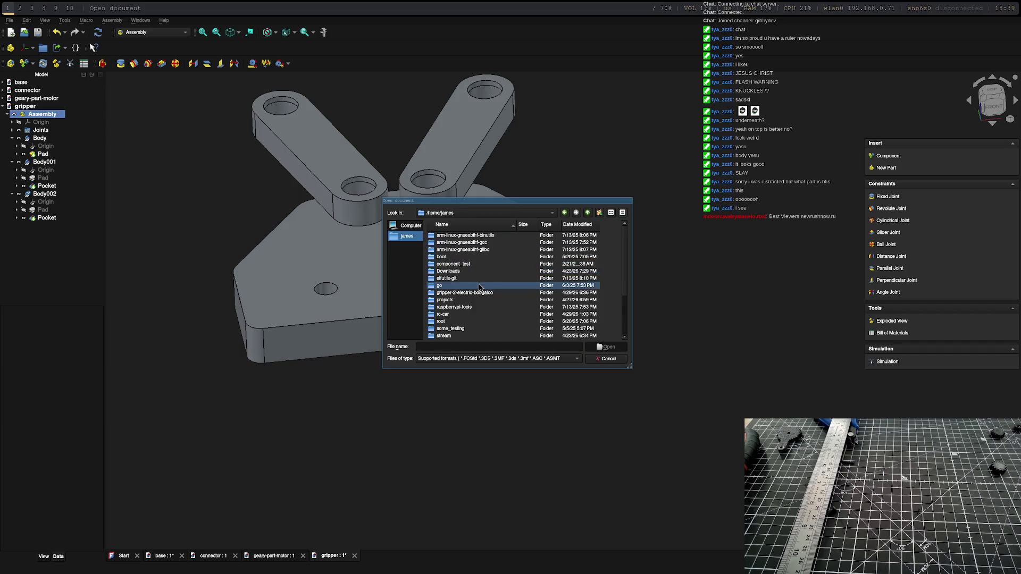
pyautogui.doubleClick(457, 271)
pyautogui.doubleClick(442, 249)
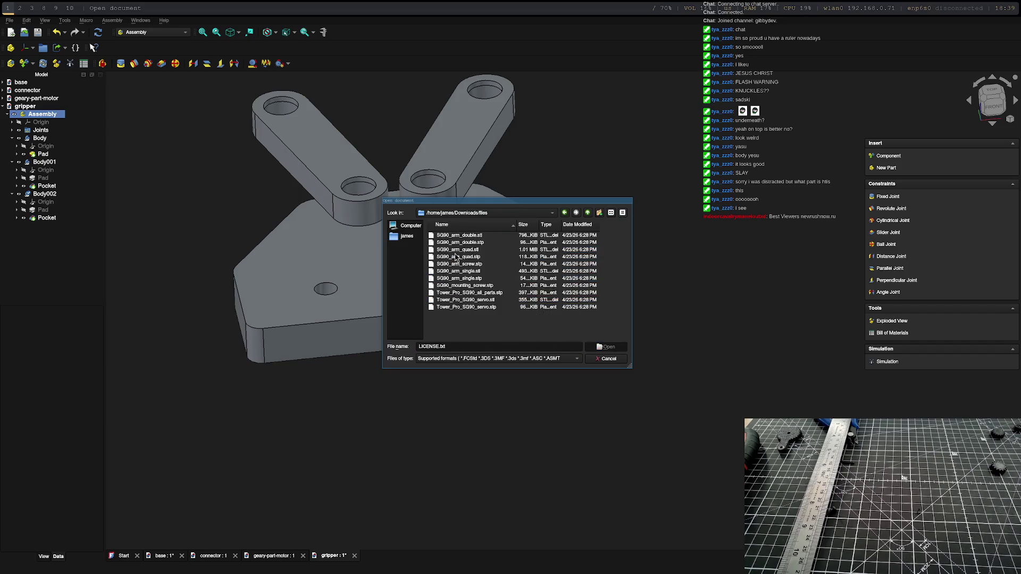
pyautogui.click(468, 306)
pyautogui.click(595, 347)
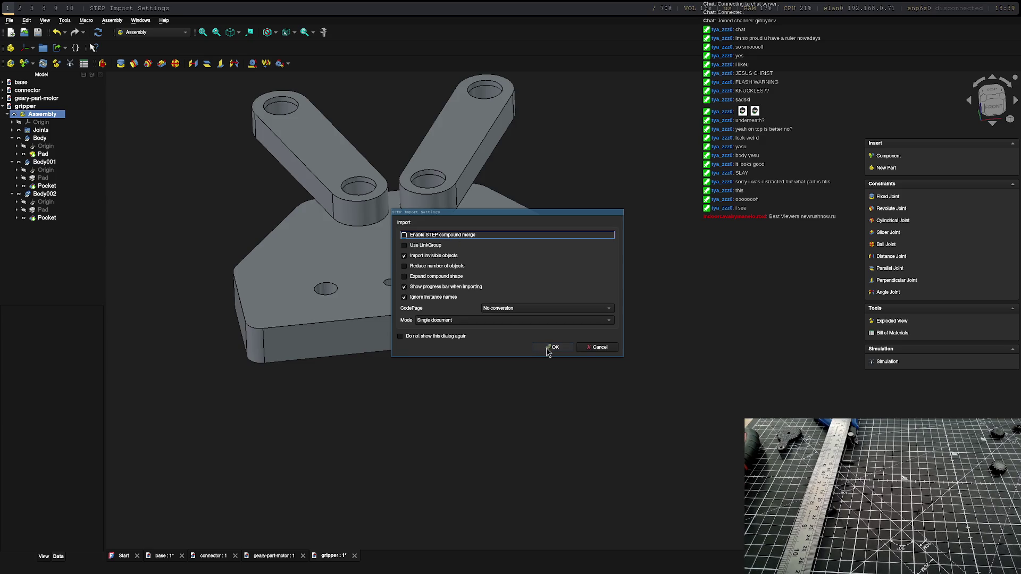
pyautogui.click(532, 321)
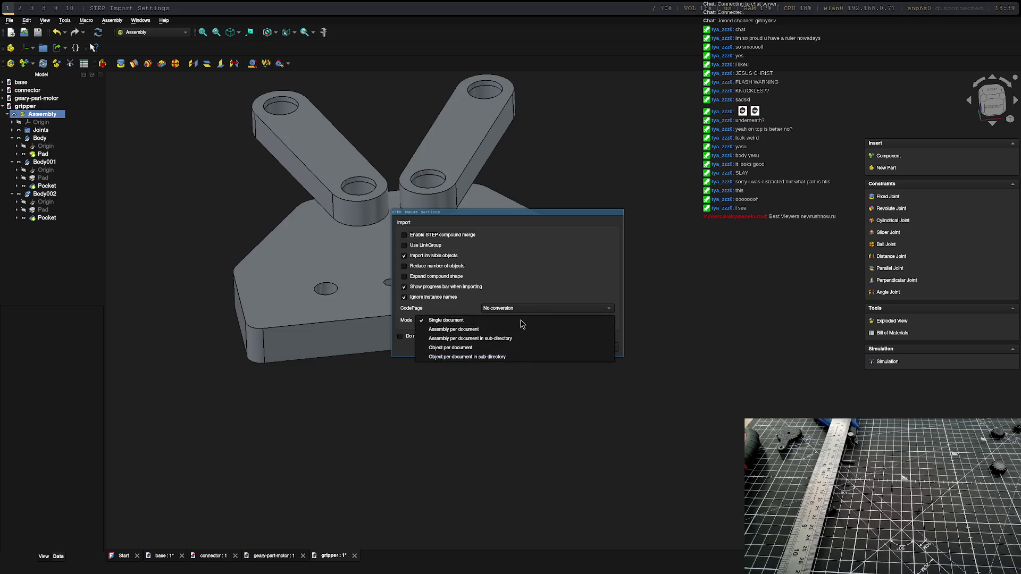
pyautogui.click(427, 321)
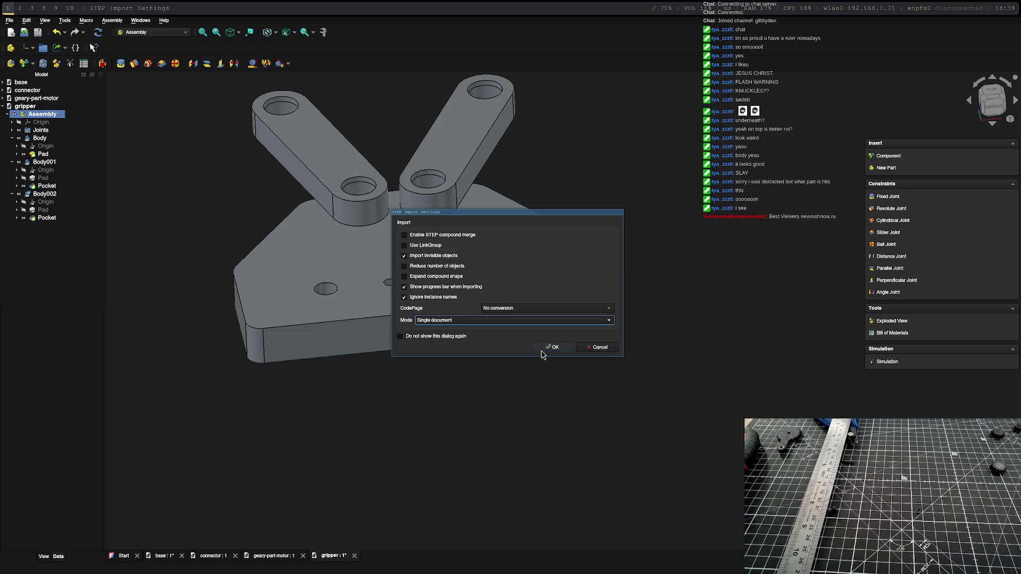
pyautogui.click(550, 348)
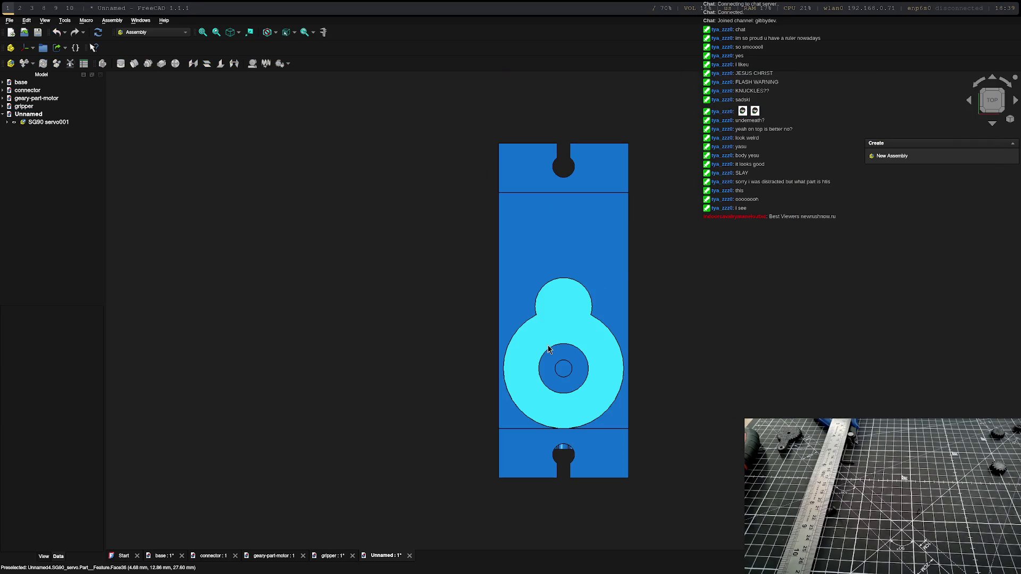
# Step: Select the imported servo and then the Unnamed document in the tree
pyautogui.click(18, 123)
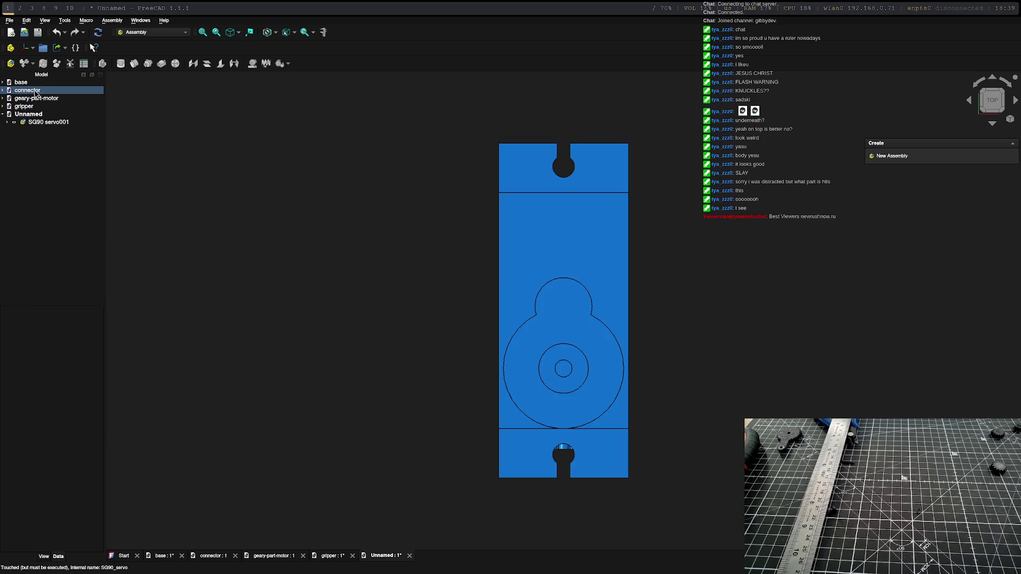
pyautogui.click(17, 116)
pyautogui.rightClick(18, 116)
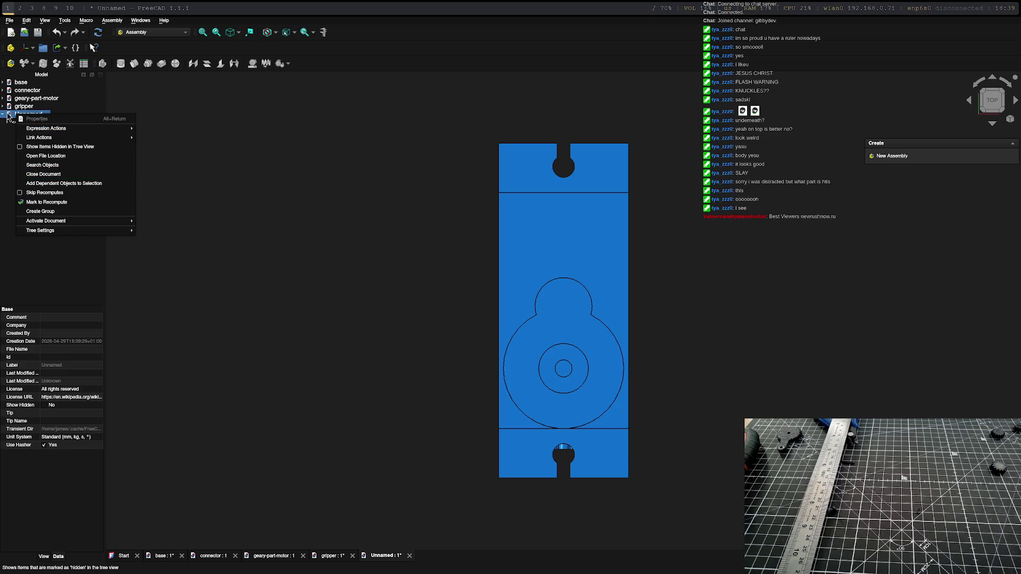
pyautogui.press('Escape')
# Step: Save the document as motor in the gripper-2-electric-boogaloo folder
pyautogui.hotkey('ctrl', 's')
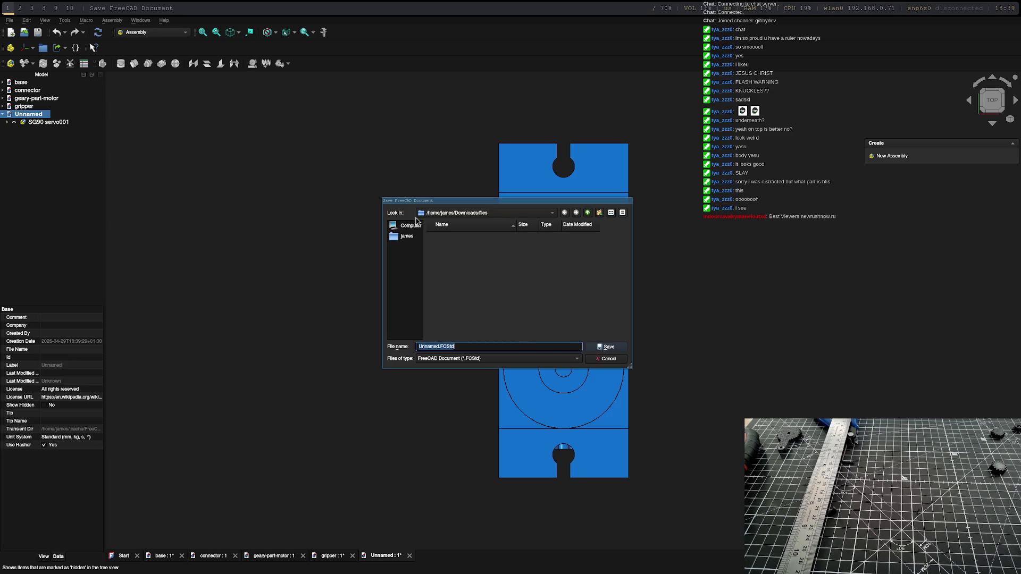
pyautogui.click(425, 213)
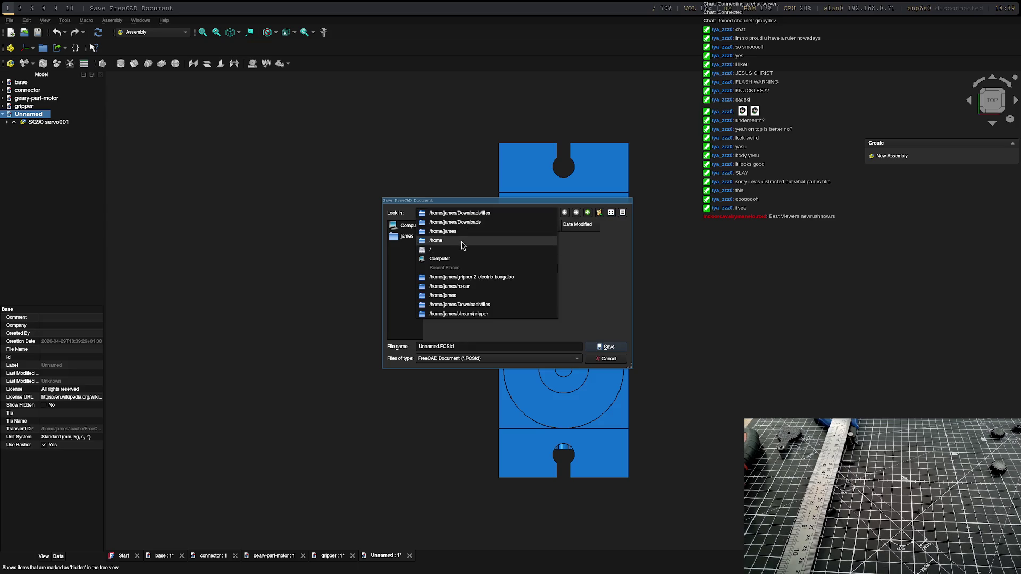
pyautogui.click(463, 277)
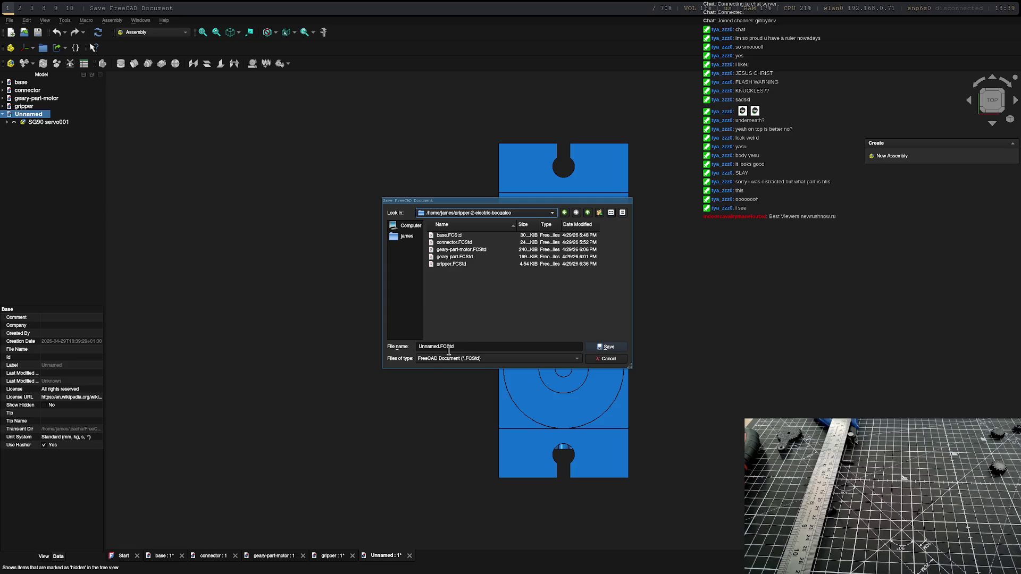
pyautogui.doubleClick(427, 348)
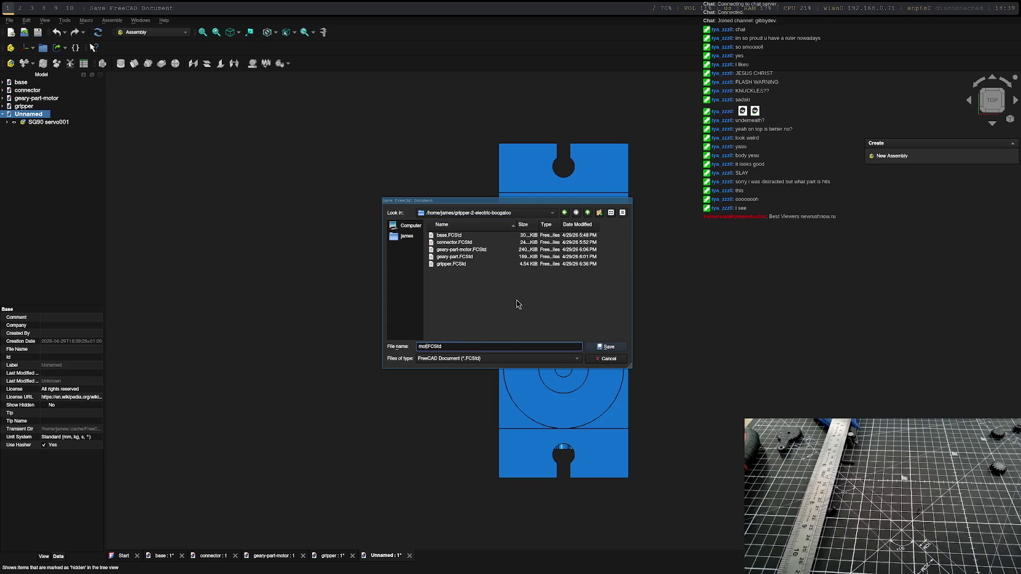
pyautogui.press('Return')
pyautogui.moveTo(690, 367); pyautogui.dragTo(510, 333, button='middle')
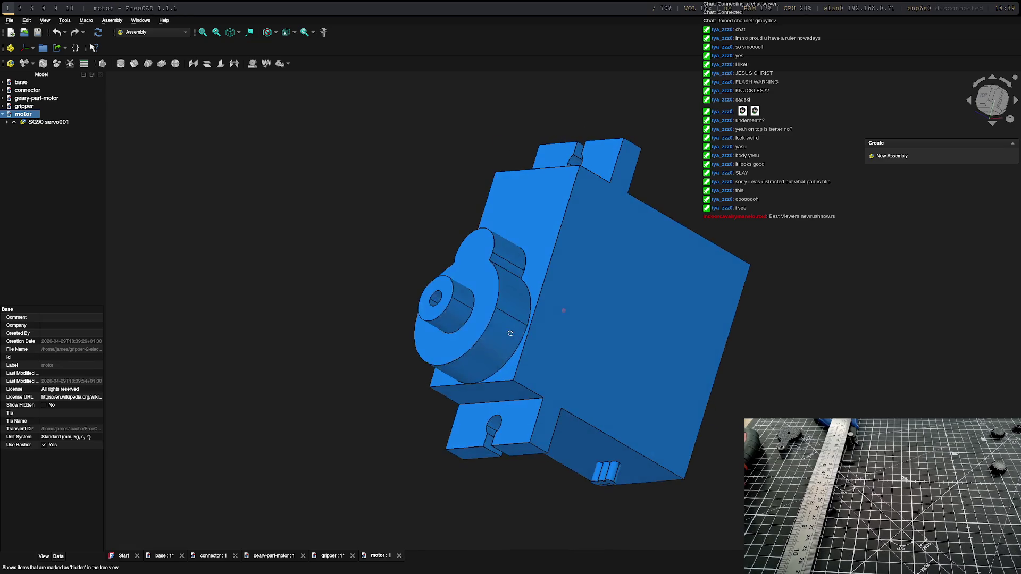
# Step: Switch to the gripper document and insert the SG90 servo part into the assembly
pyautogui.click(3, 107)
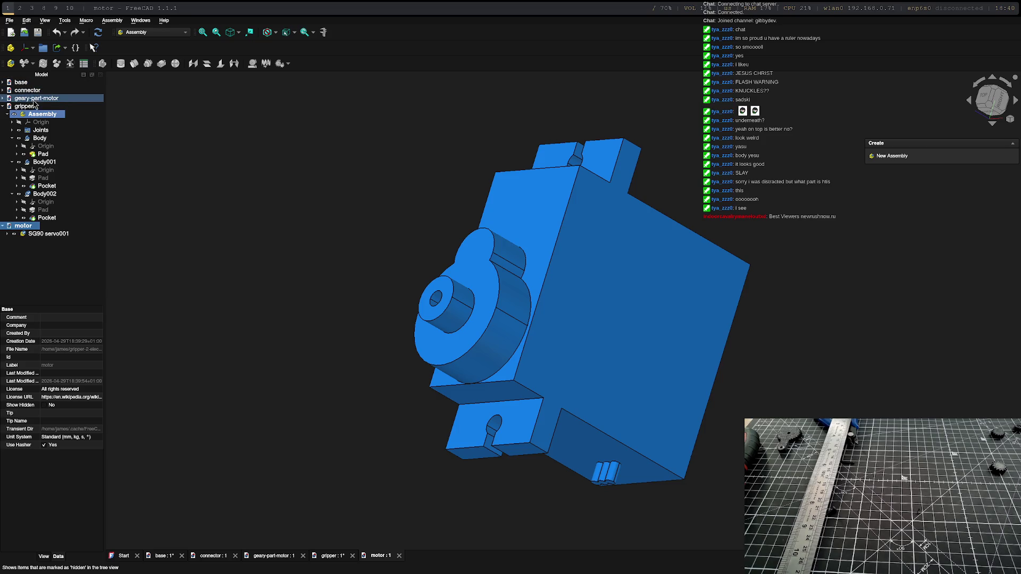
pyautogui.click(25, 106)
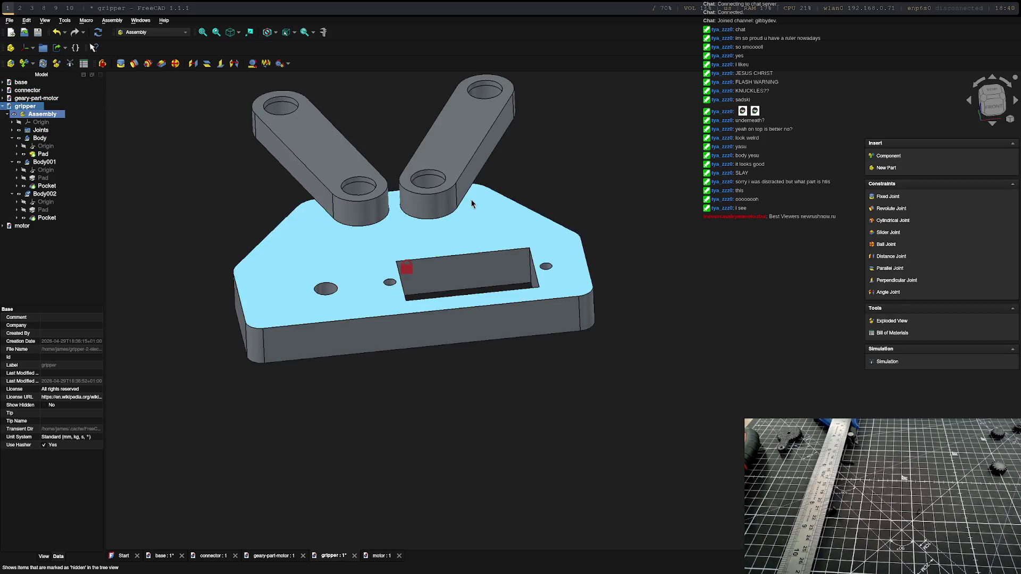
pyautogui.click(888, 155)
pyautogui.click(904, 244)
pyautogui.click(910, 251)
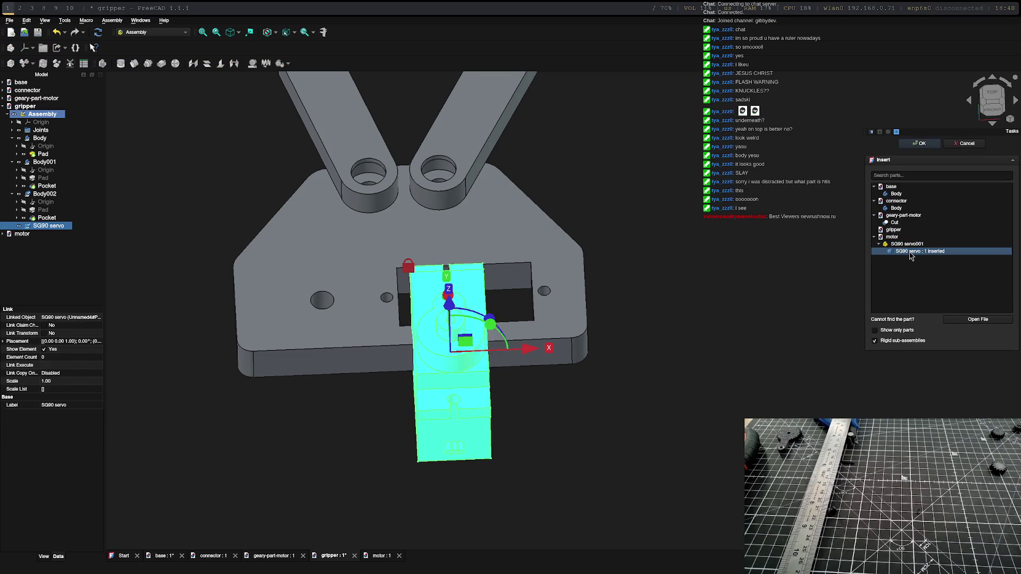
pyautogui.moveTo(629, 455)
pyautogui.mouseDown(button='middle')
pyautogui.moveTo(521, 405)
pyautogui.moveTo(630, 453)
pyautogui.moveTo(624, 471)
pyautogui.moveTo(587, 462)
pyautogui.moveTo(543, 380)
pyautogui.moveTo(597, 447)
pyautogui.moveTo(597, 462)
pyautogui.moveTo(477, 454)
pyautogui.moveTo(607, 467)
pyautogui.moveTo(593, 462)
pyautogui.moveTo(594, 470)
pyautogui.moveTo(594, 448)
pyautogui.moveTo(593, 456)
pyautogui.mouseUp(button='middle')
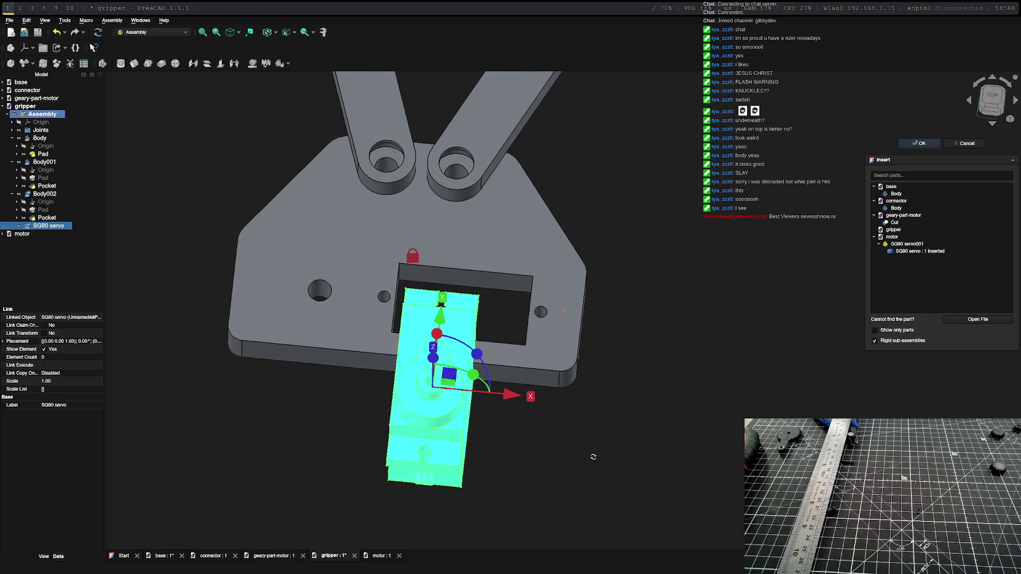
# Step: Select the inserted servo and then the base plate, viewing the plate's underside
pyautogui.click(426, 447)
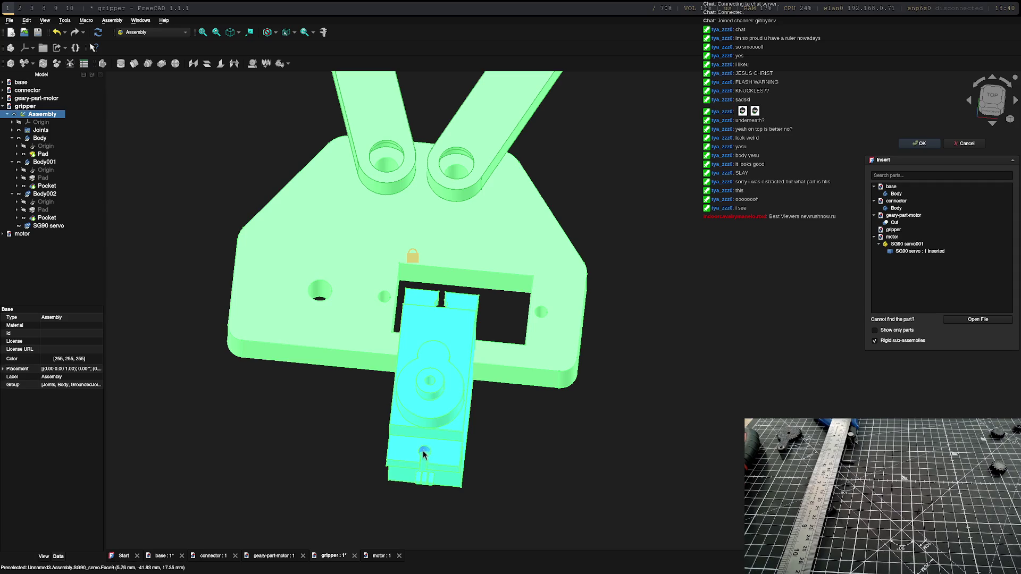
pyautogui.click(424, 451)
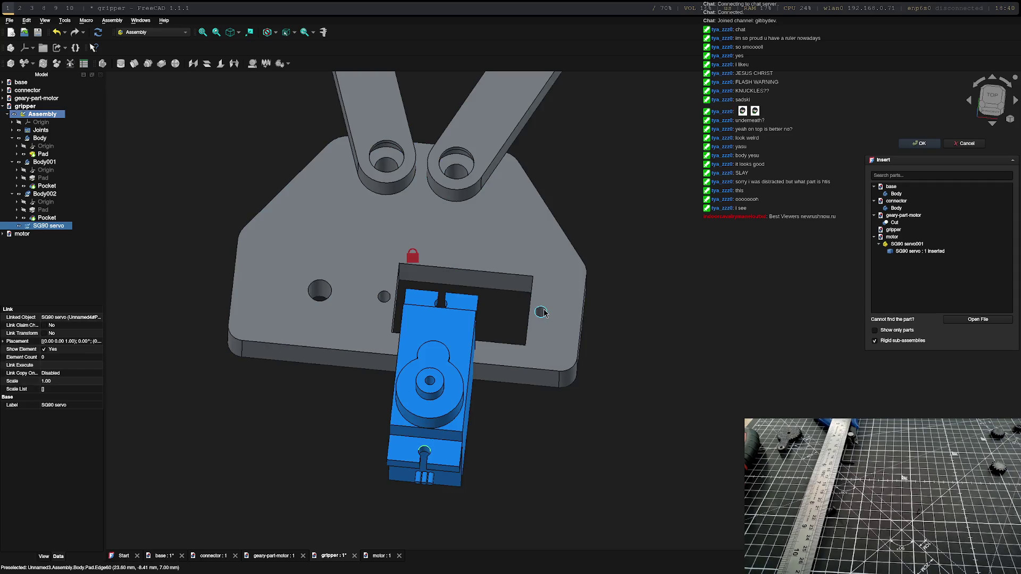
pyautogui.moveTo(544, 341)
pyautogui.mouseDown(button='middle')
pyautogui.moveTo(538, 265)
pyautogui.moveTo(609, 420)
pyautogui.moveTo(593, 474)
pyautogui.moveTo(531, 471)
pyautogui.mouseUp(button='middle')
pyautogui.keyDown('ctrl'); pyautogui.click(538, 262); pyautogui.keyUp('ctrl')
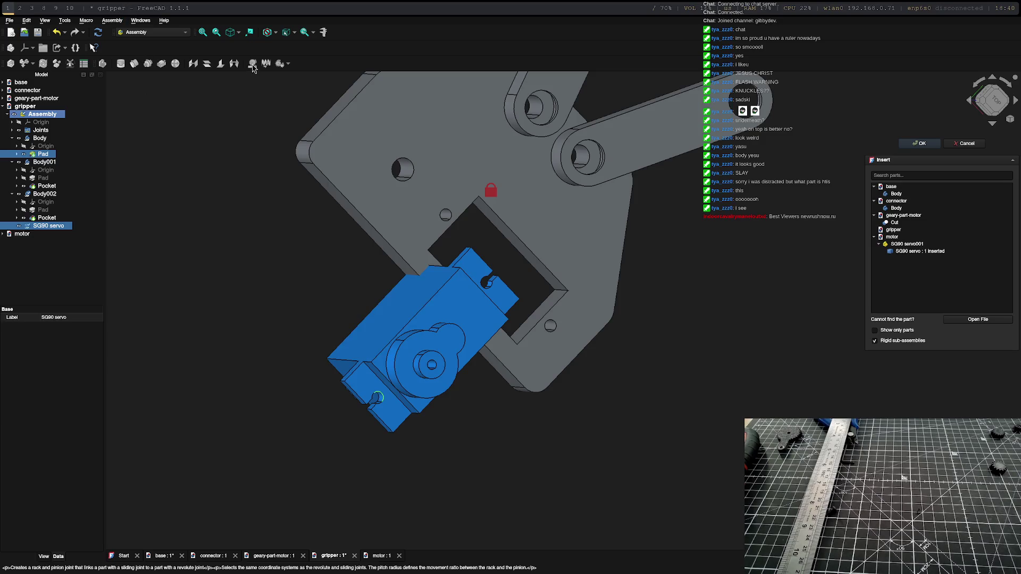
# Step: Create a Fixed joint between a servo mounting edge and the matching plate hole edge
pyautogui.click(922, 144)
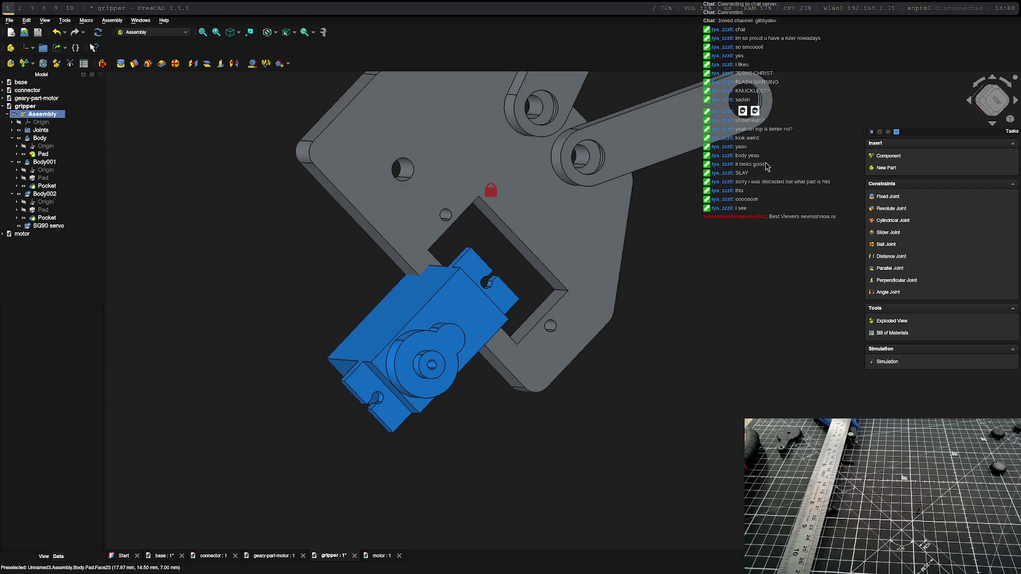
pyautogui.click(377, 398)
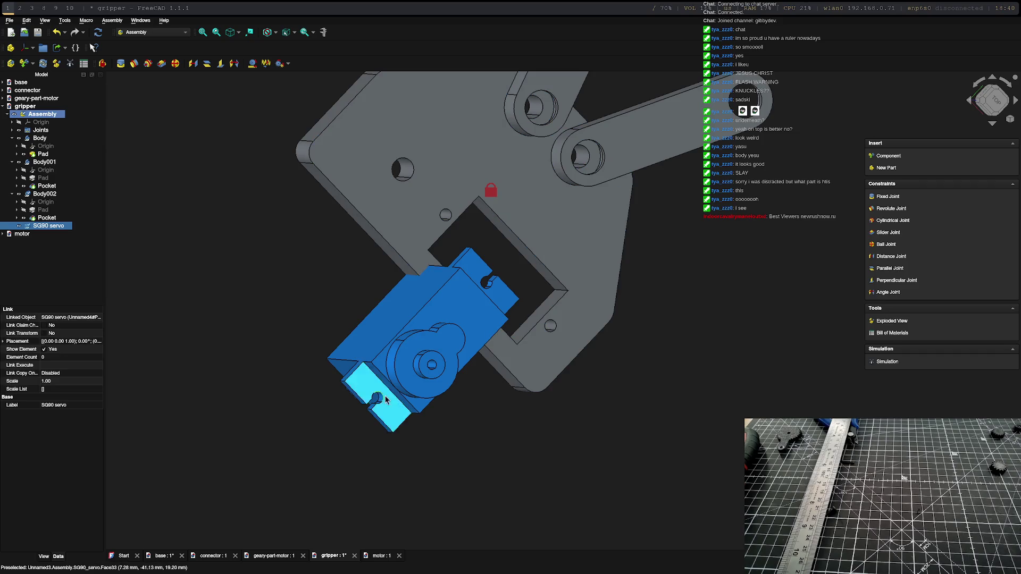
pyautogui.moveTo(550, 328); pyautogui.dragTo(541, 284, button='middle')
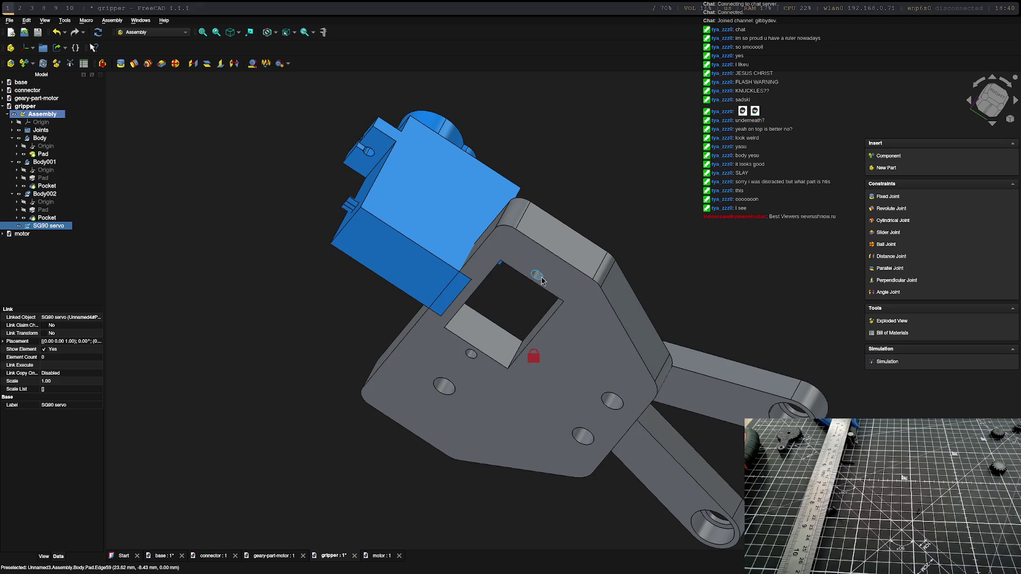
pyautogui.keyDown('ctrl'); pyautogui.click(542, 279); pyautogui.keyUp('ctrl')
pyautogui.moveTo(543, 279); pyautogui.dragTo(319, 162, button='middle')
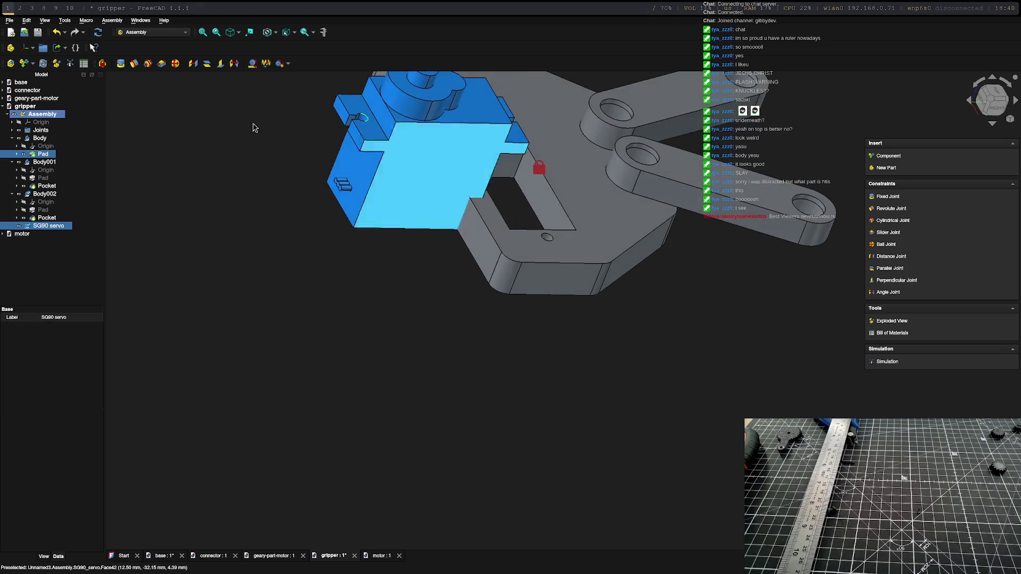
pyautogui.click(121, 64)
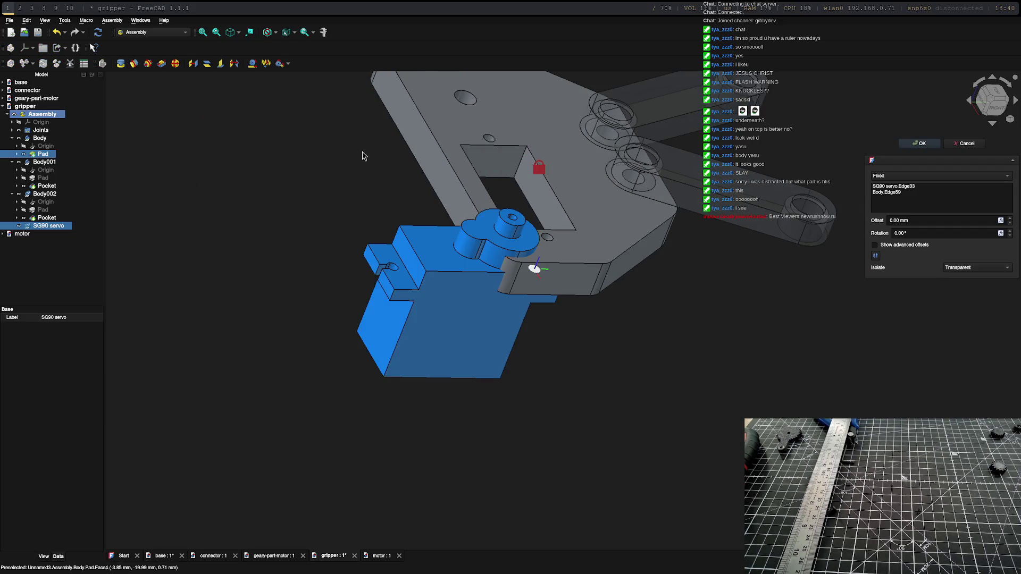
# Step: Set the fixed joint's rotation to 270° and confirm it
pyautogui.moveTo(543, 377)
pyautogui.mouseDown(button='middle')
pyautogui.moveTo(512, 455)
pyautogui.moveTo(533, 396)
pyautogui.mouseUp(button='middle')
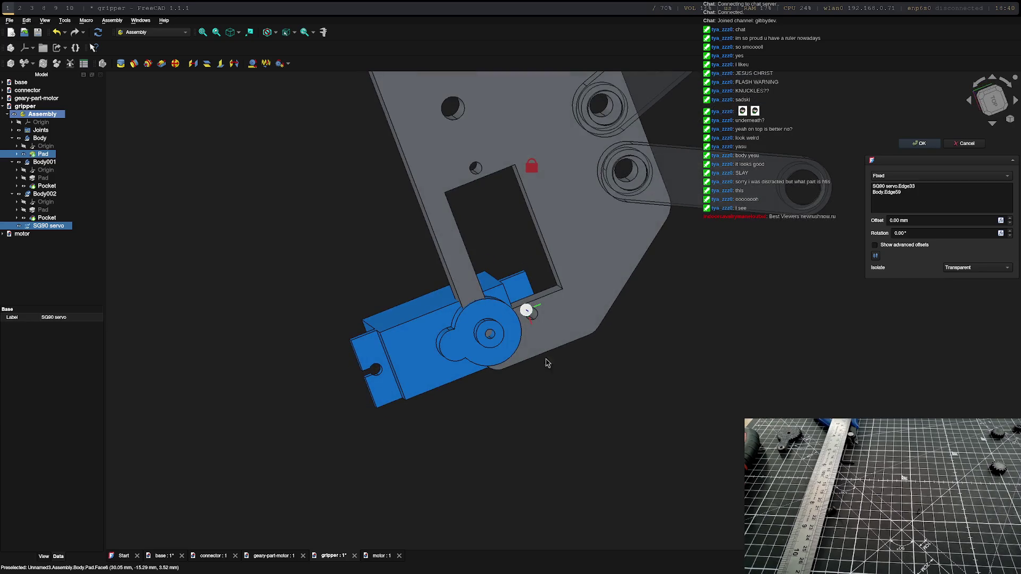
pyautogui.click(899, 232)
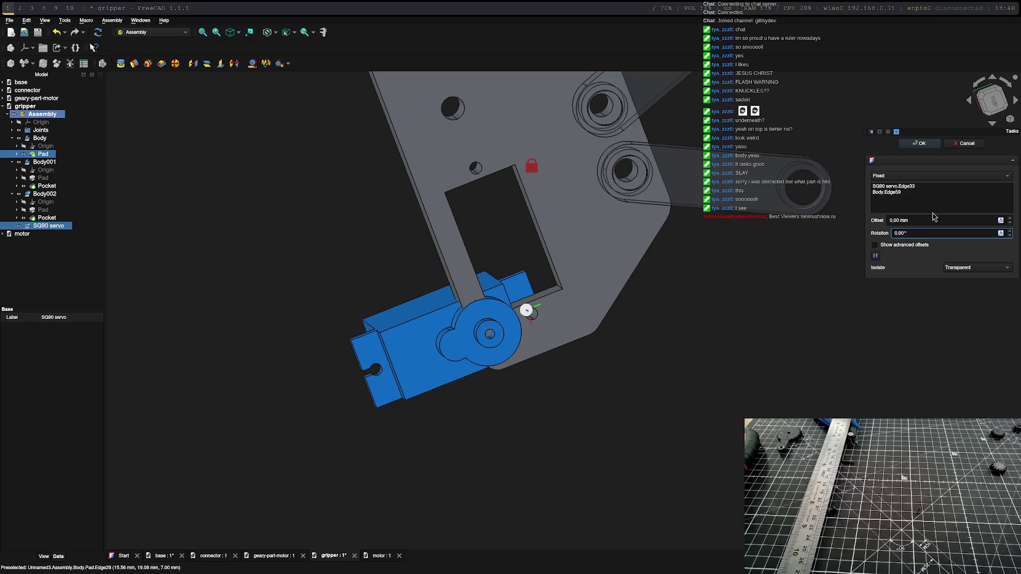
pyautogui.write('9')
pyautogui.press('BackSpace')
pyautogui.write('270')
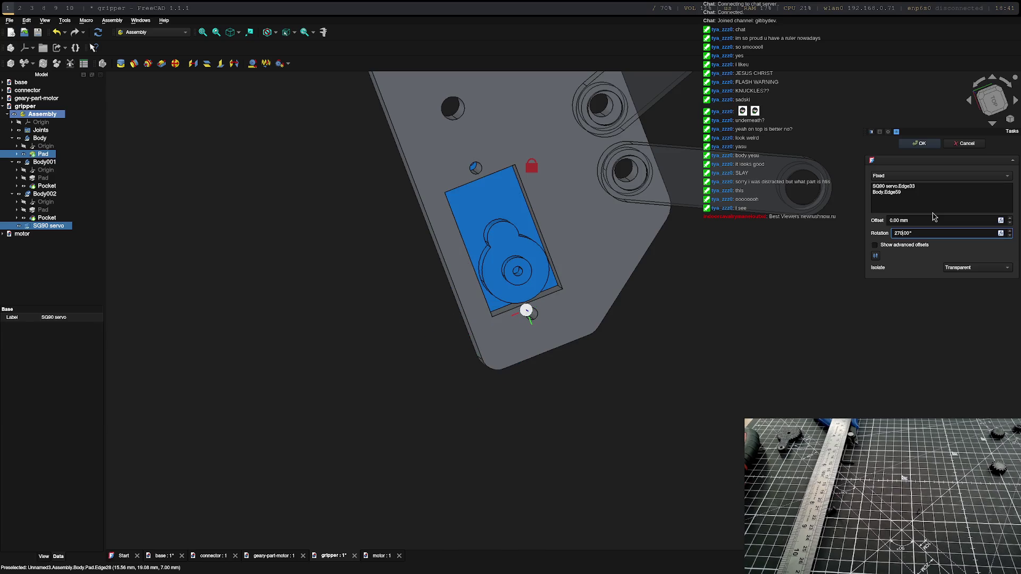
pyautogui.press('Return')
pyautogui.moveTo(644, 333)
pyautogui.mouseDown(button='middle')
pyautogui.moveTo(627, 333)
pyautogui.moveTo(668, 330)
pyautogui.moveTo(570, 166)
pyautogui.moveTo(512, 148)
pyautogui.moveTo(424, 173)
pyautogui.moveTo(665, 258)
pyautogui.moveTo(743, 321)
pyautogui.moveTo(654, 337)
pyautogui.moveTo(681, 324)
pyautogui.moveTo(613, 313)
pyautogui.mouseUp(button='middle')
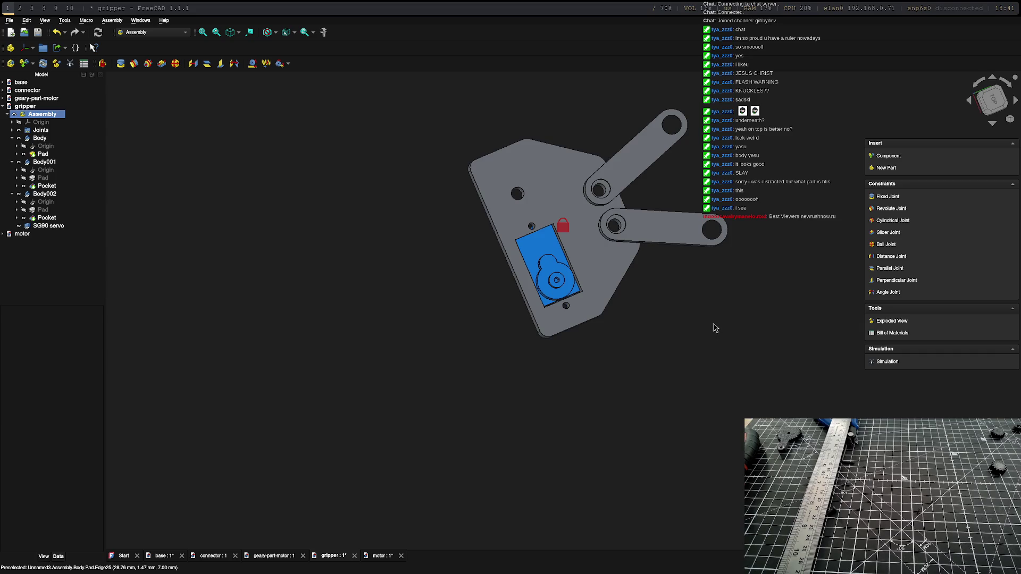
# Step: Undo the joint and create a new Fixed joint between a servo edge and a plate edge
pyautogui.hotkey('ctrl', 'z')
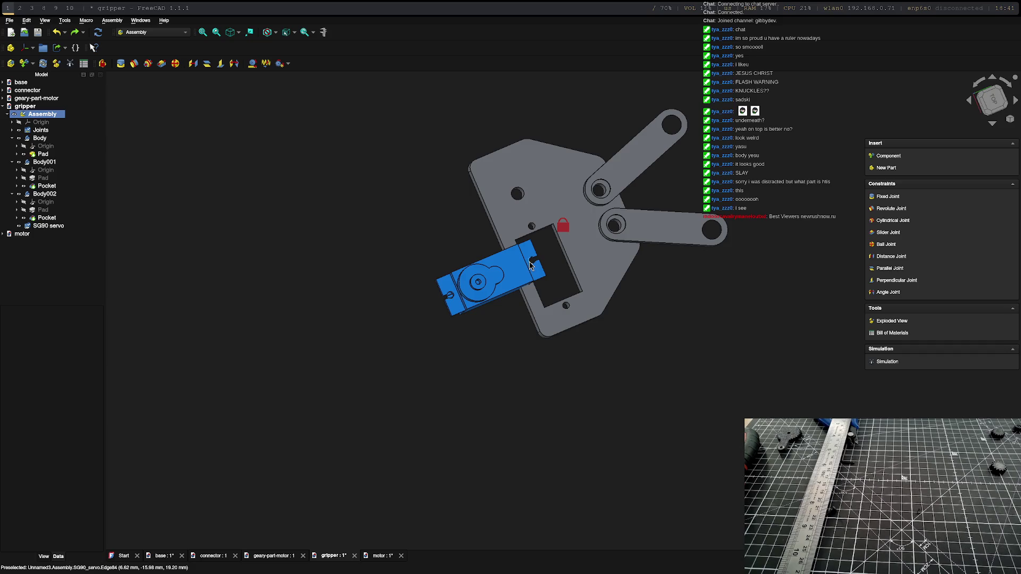
pyautogui.click(530, 266)
pyautogui.moveTo(649, 303); pyautogui.dragTo(486, 359, button='middle')
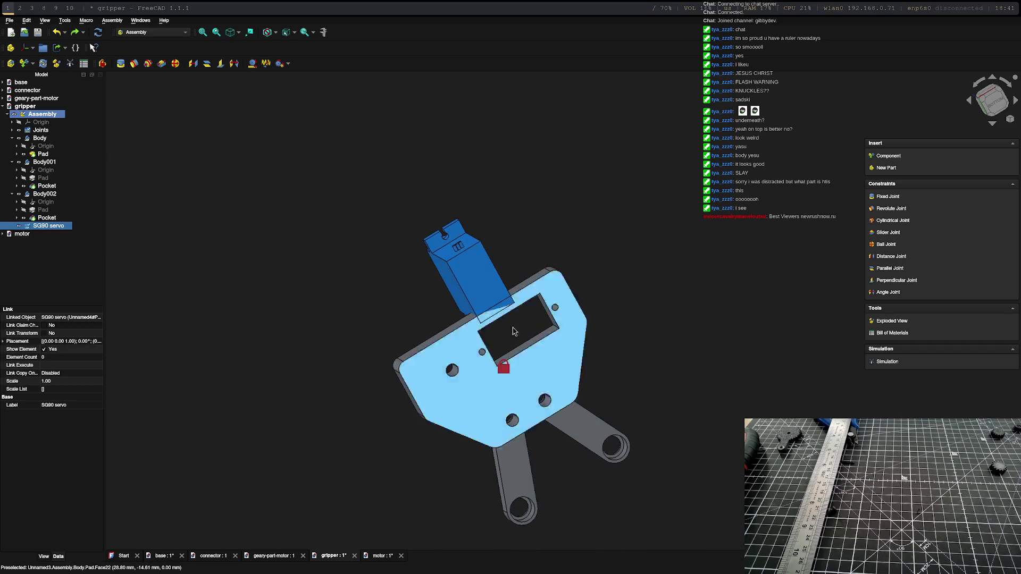
pyautogui.keyDown('ctrl'); pyautogui.click(481, 355); pyautogui.keyUp('ctrl')
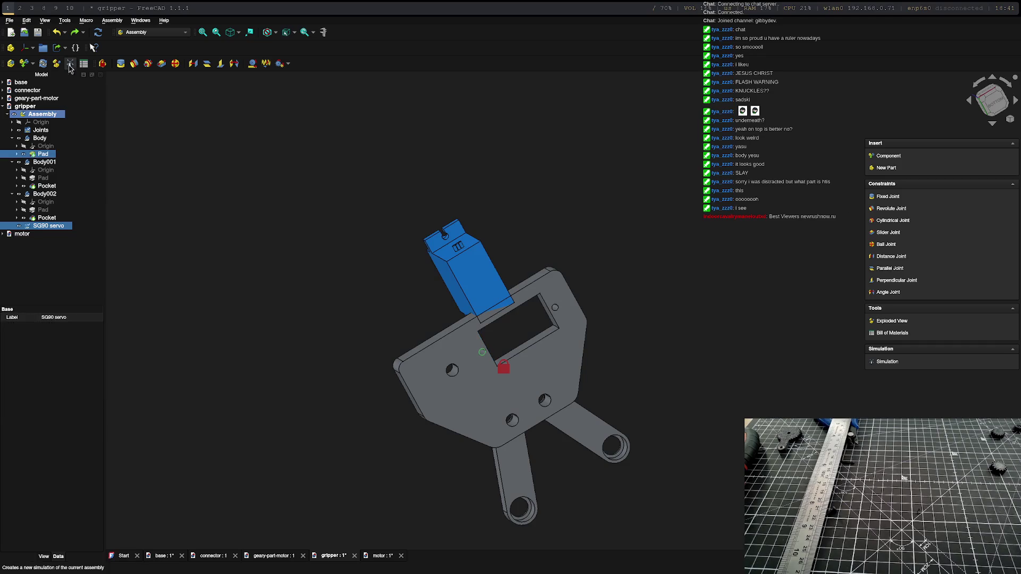
pyautogui.click(121, 64)
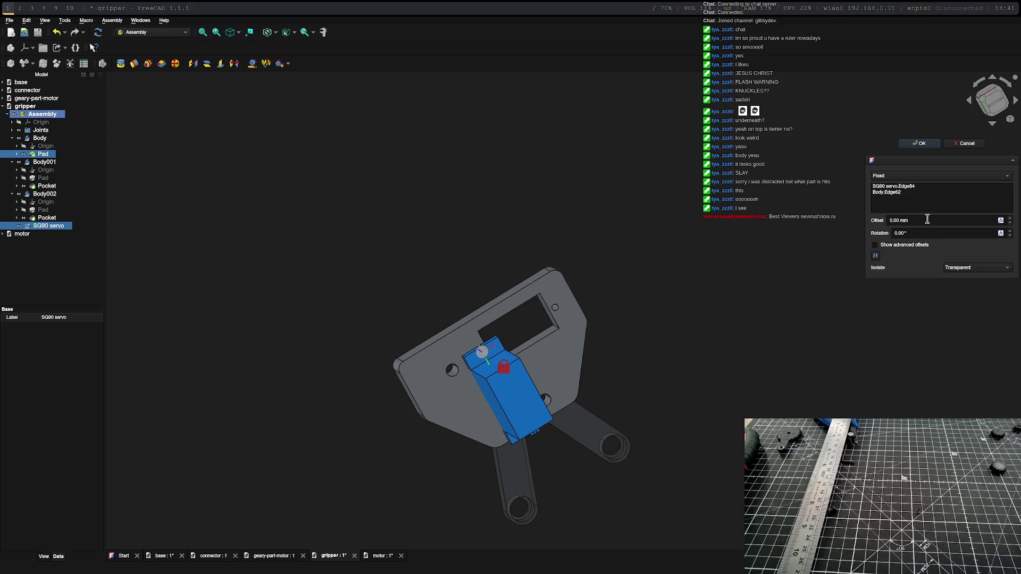
# Step: Set the new joint's rotation to 270° and confirm it
pyautogui.click(891, 221)
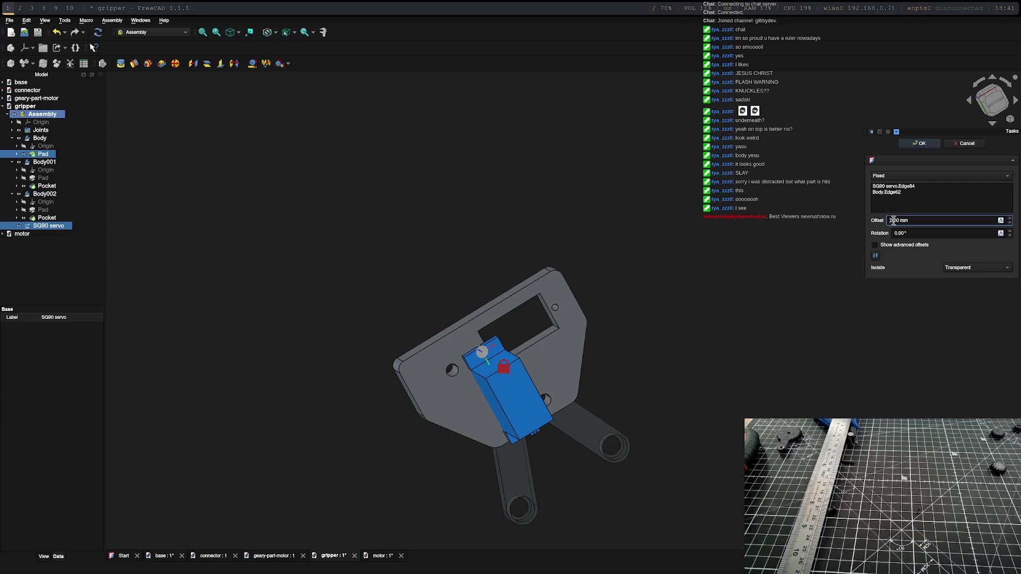
pyautogui.click(896, 233)
pyautogui.write('9')
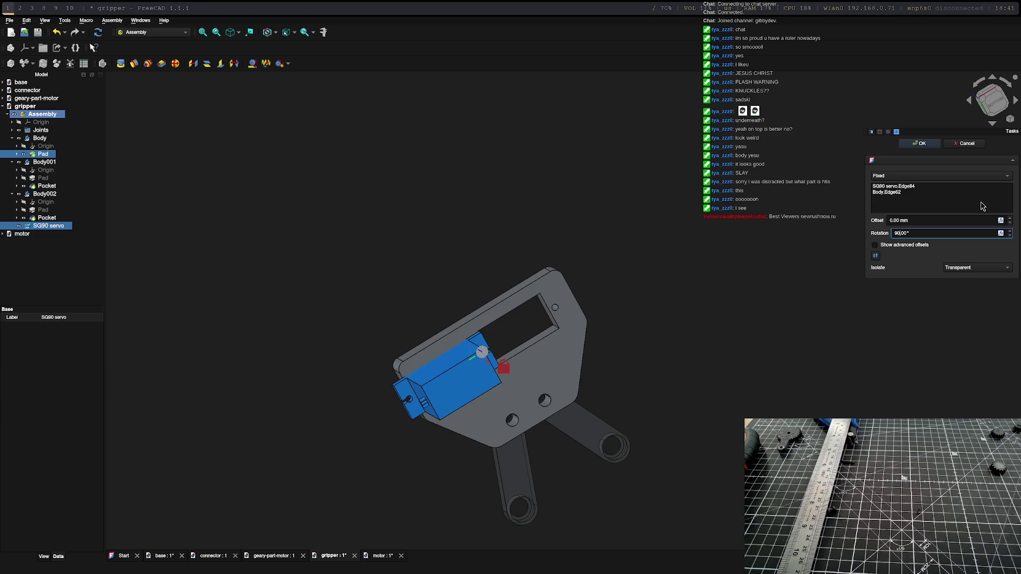
pyautogui.press('BackSpace')
pyautogui.press('BackSpace')
pyautogui.write('270')
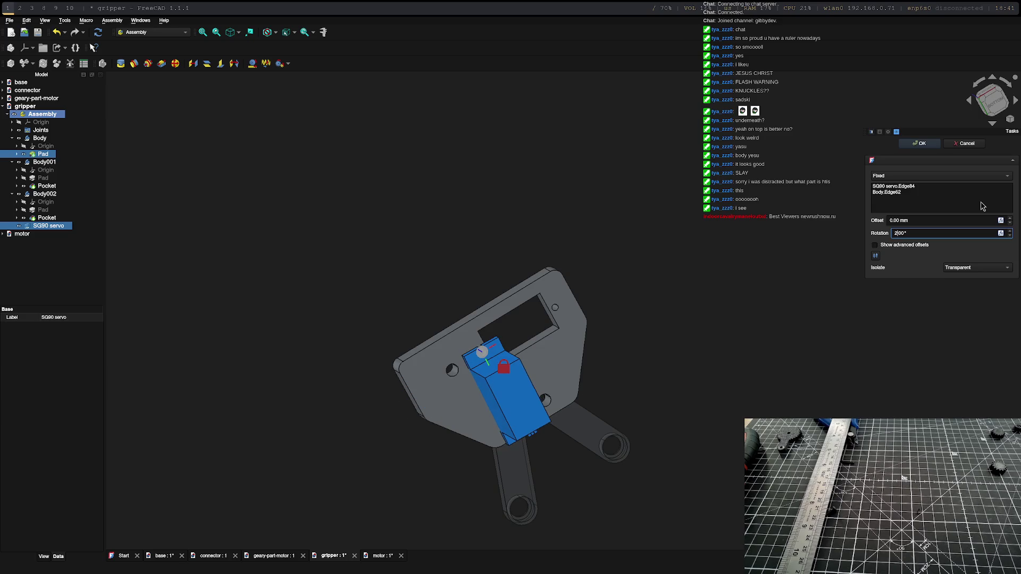
pyautogui.press('Return')
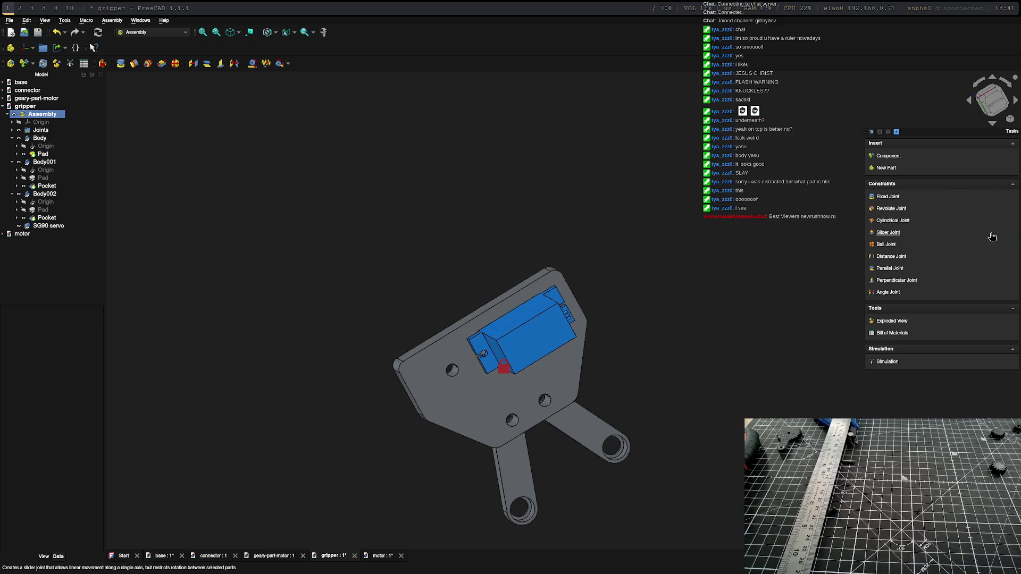
pyautogui.moveTo(599, 325)
pyautogui.mouseDown(button='middle')
pyautogui.moveTo(547, 488)
pyautogui.moveTo(435, 515)
pyautogui.moveTo(538, 405)
pyautogui.moveTo(503, 406)
pyautogui.moveTo(554, 411)
pyautogui.moveTo(481, 392)
pyautogui.moveTo(572, 415)
pyautogui.mouseUp(button='middle')
pyautogui.scroll(6, 535, 353)
pyautogui.scroll(-5, 527, 363)
pyautogui.moveTo(542, 360)
pyautogui.mouseDown(button='middle')
pyautogui.moveTo(538, 380)
pyautogui.moveTo(521, 363)
pyautogui.moveTo(542, 370)
pyautogui.mouseUp(button='middle')
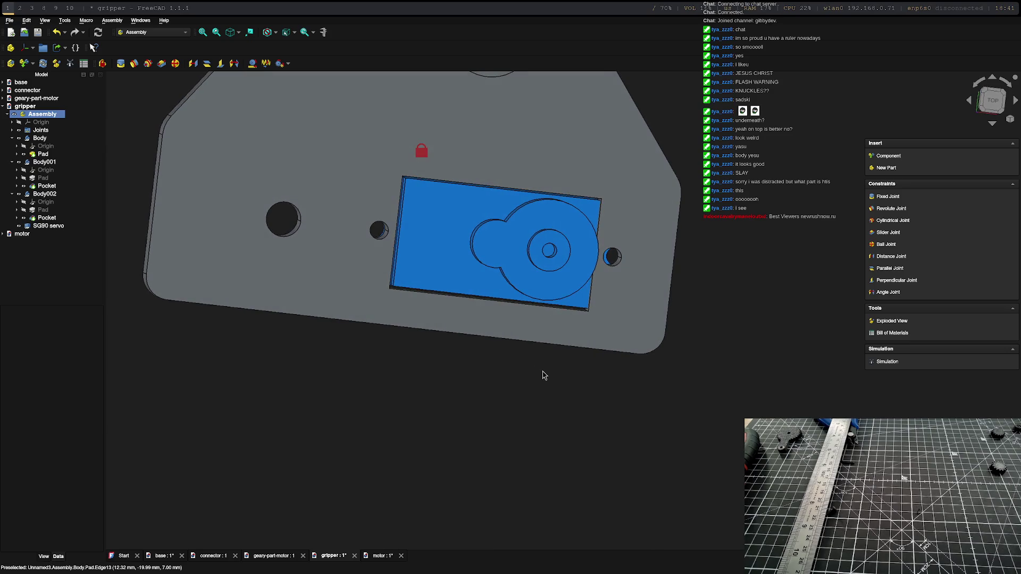
# Step: Undo the joint again and reselect the servo edge, plate hole edge and servo bottom hole edge
pyautogui.hotkey('ctrl', 'z')
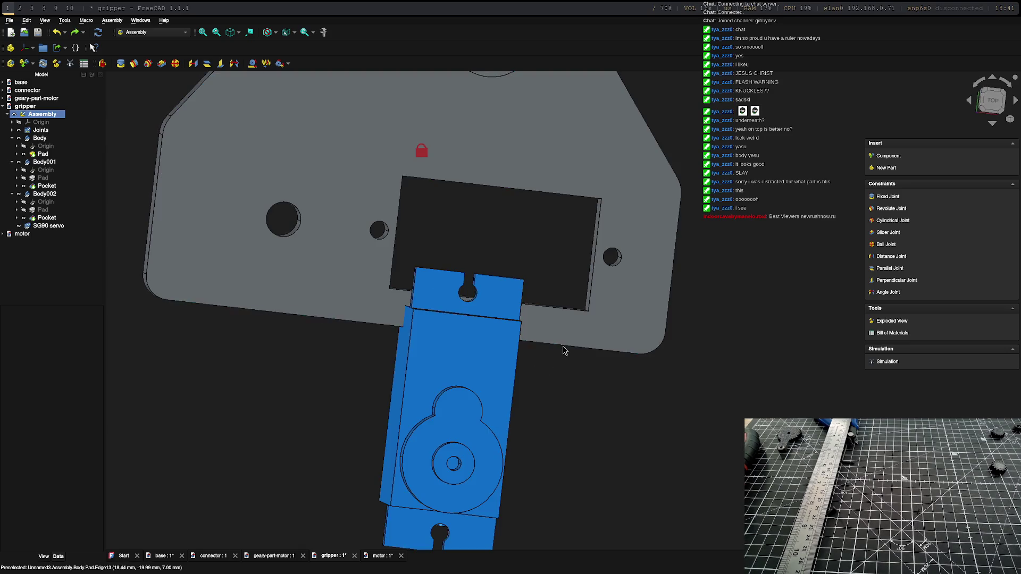
pyautogui.click(449, 533)
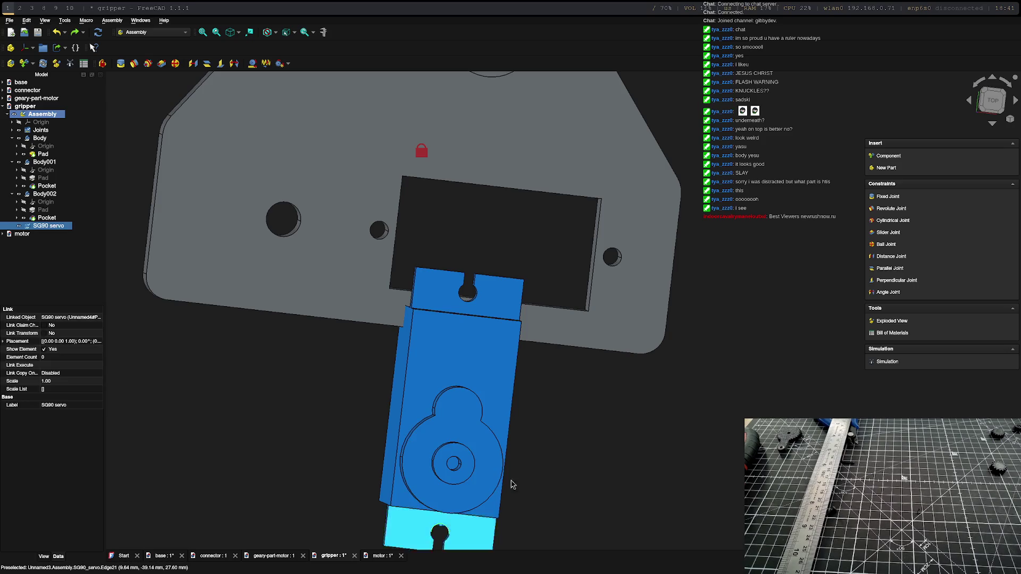
pyautogui.moveTo(569, 413)
pyautogui.mouseDown(button='middle')
pyautogui.moveTo(585, 344)
pyautogui.moveTo(654, 195)
pyautogui.moveTo(650, 203)
pyautogui.mouseUp(button='middle')
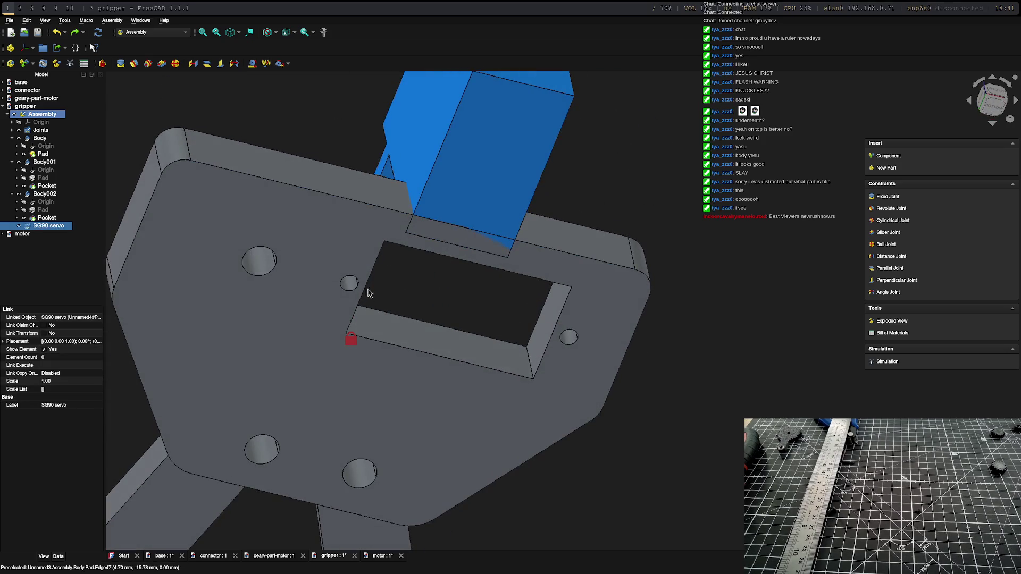
pyautogui.click(351, 280)
pyautogui.moveTo(528, 312); pyautogui.dragTo(436, 497, button='middle')
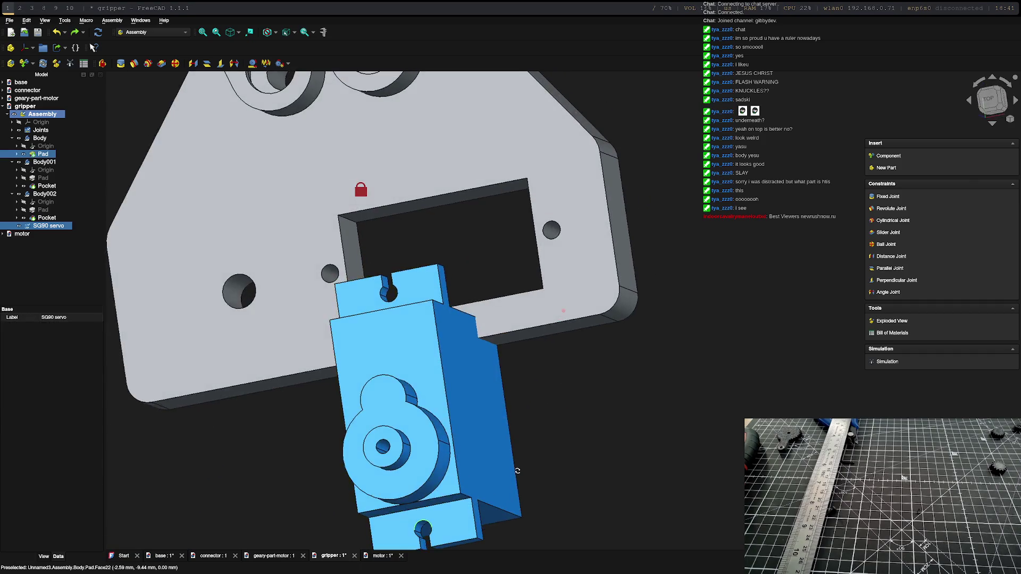
pyautogui.click(436, 498)
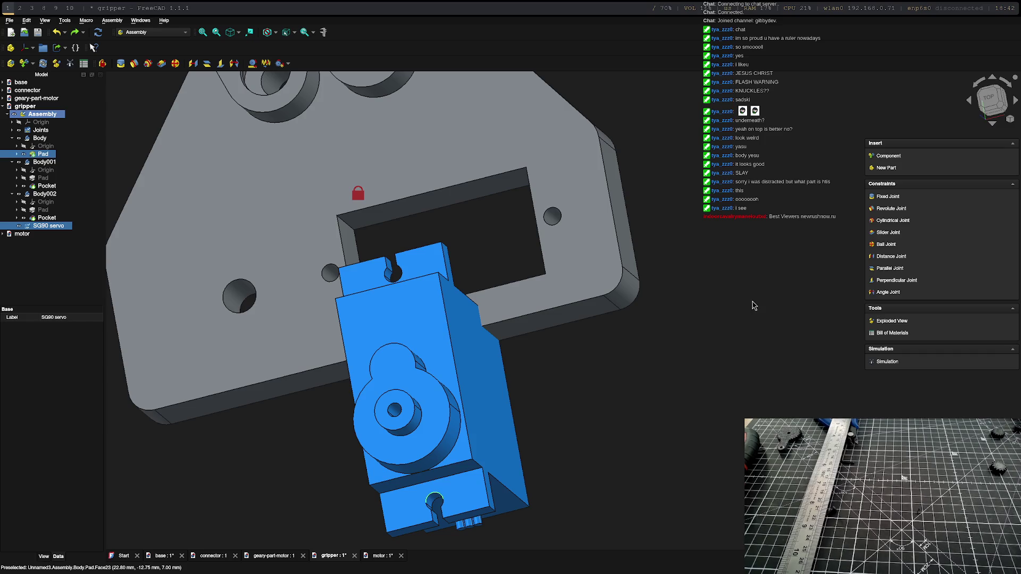
# Step: Create a Fixed joint between the servo's edge and the plate's hole edge
pyautogui.doubleClick(437, 497)
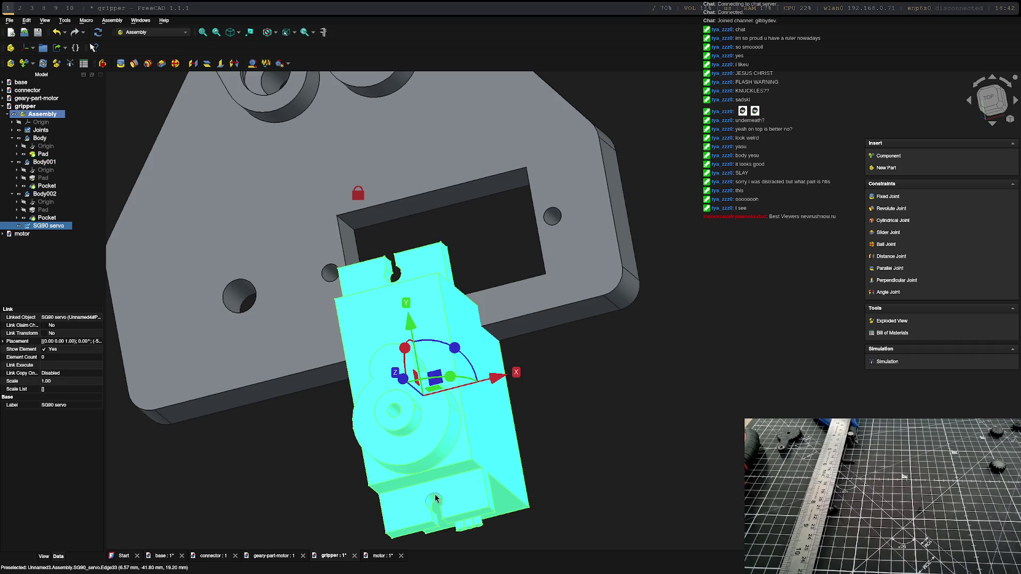
pyautogui.press('Escape')
pyautogui.click(663, 360)
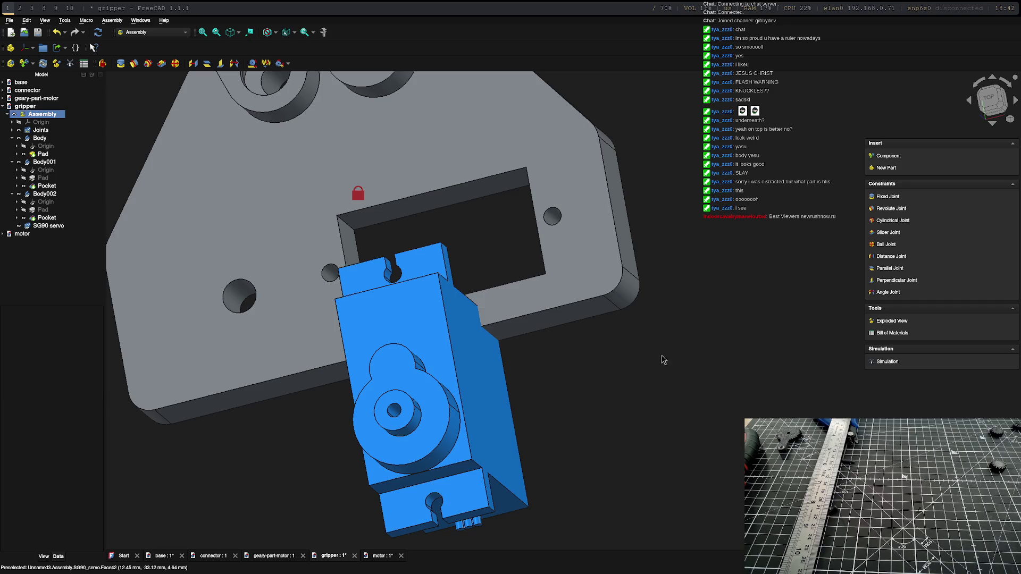
pyautogui.click(433, 500)
pyautogui.moveTo(433, 500)
pyautogui.mouseDown(button='middle')
pyautogui.moveTo(468, 317)
pyautogui.moveTo(587, 187)
pyautogui.mouseUp(button='middle')
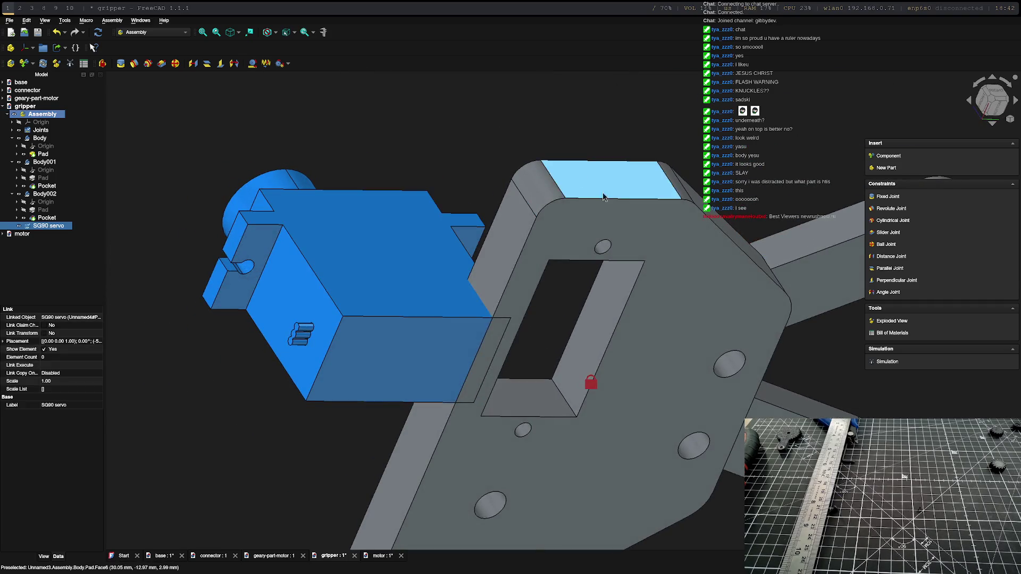
pyautogui.click(601, 247)
pyautogui.click(121, 64)
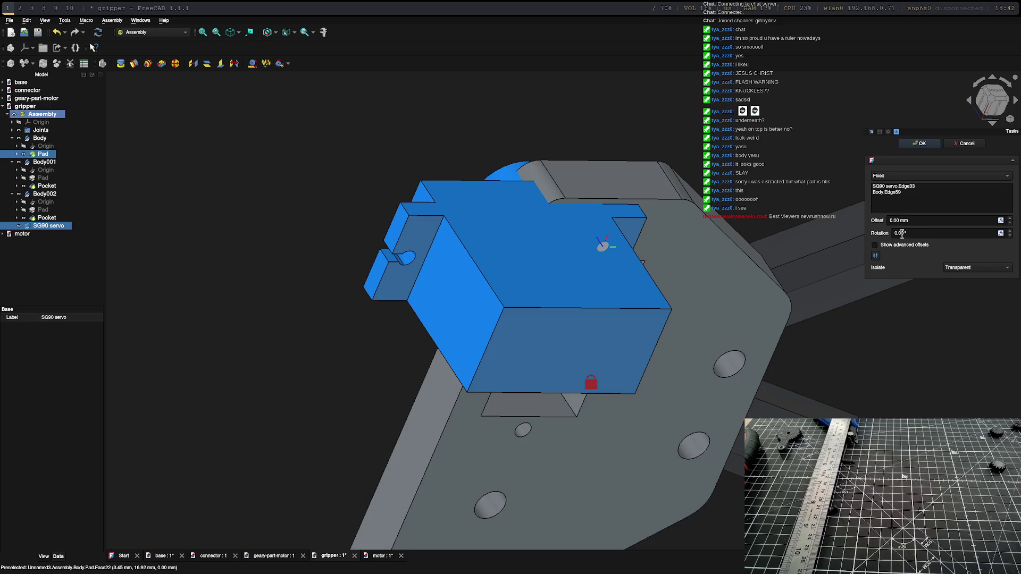
# Step: Set the joint rotation to 270° and confirm, seating the servo in the cutout
pyautogui.click(898, 233)
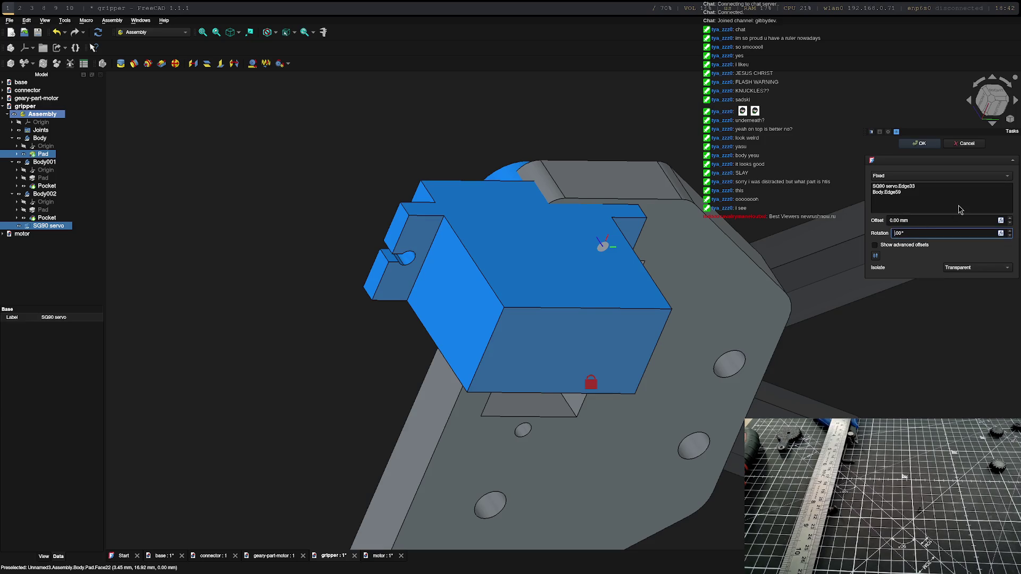
pyautogui.write('270')
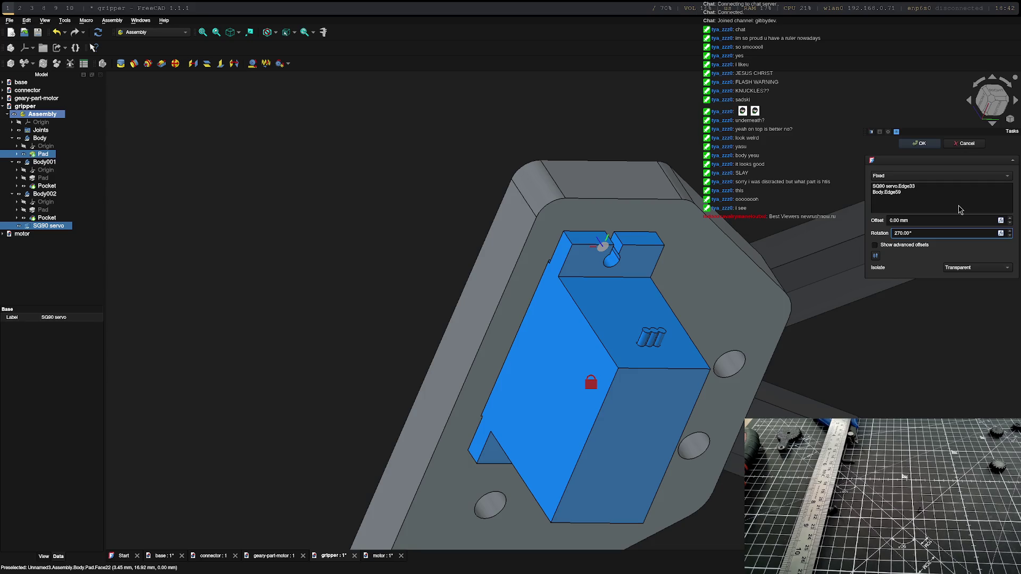
pyautogui.press('Return')
pyautogui.moveTo(638, 330)
pyautogui.mouseDown(button='middle')
pyautogui.moveTo(521, 298)
pyautogui.moveTo(643, 463)
pyautogui.moveTo(565, 323)
pyautogui.mouseUp(button='middle')
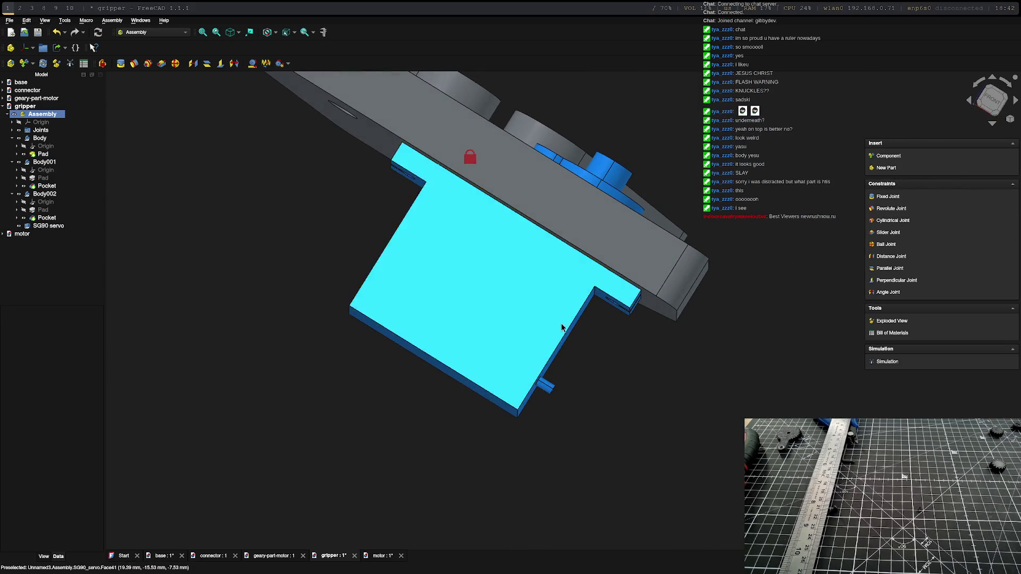
pyautogui.scroll(-5, 601, 398)
pyautogui.moveTo(604, 392)
pyautogui.mouseDown(button='middle')
pyautogui.moveTo(368, 398)
pyautogui.moveTo(715, 358)
pyautogui.moveTo(443, 318)
pyautogui.moveTo(383, 422)
pyautogui.moveTo(331, 443)
pyautogui.moveTo(358, 436)
pyautogui.moveTo(363, 444)
pyautogui.mouseUp(button='middle')
pyautogui.scroll(5, 443, 318)
pyautogui.scroll(-5, 443, 318)
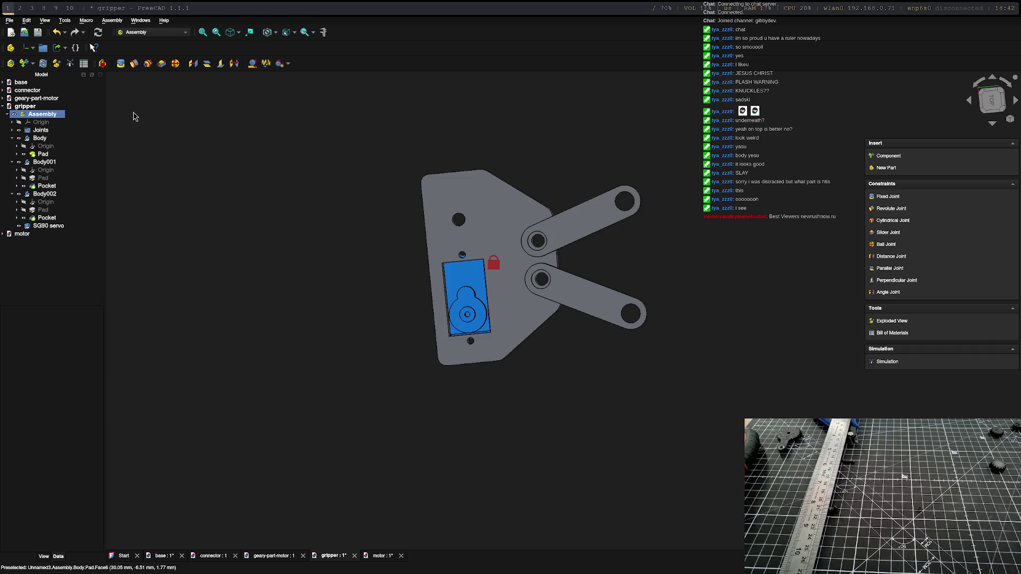
# Step: Look over geary-part-motor, then insert its Cut part into the gripper assembly
pyautogui.doubleClick(63, 100)
pyautogui.scroll(5, 423, 277)
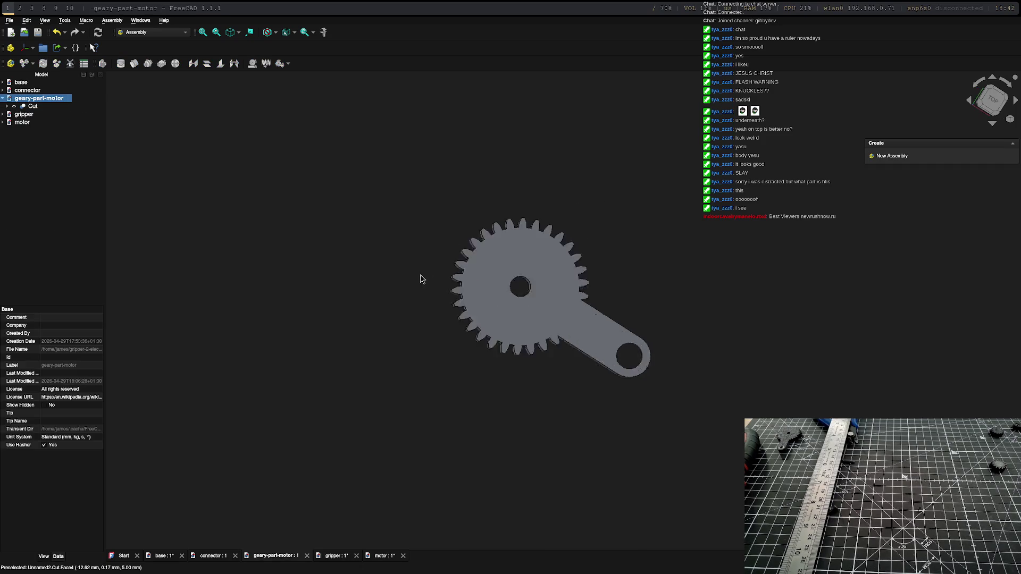
pyautogui.scroll(-4, 424, 274)
pyautogui.scroll(4, 486, 287)
pyautogui.doubleClick(24, 113)
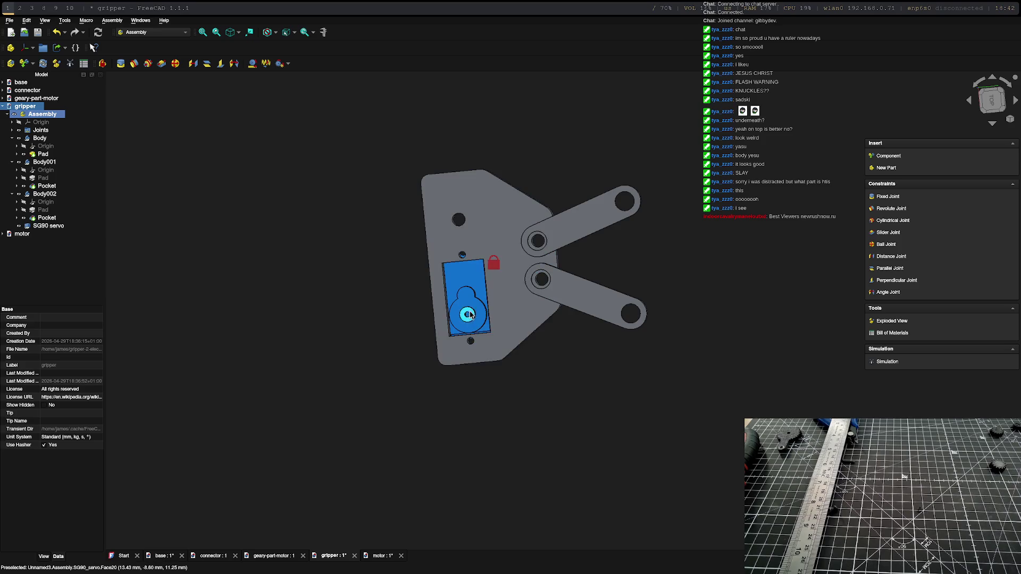
pyautogui.click(887, 156)
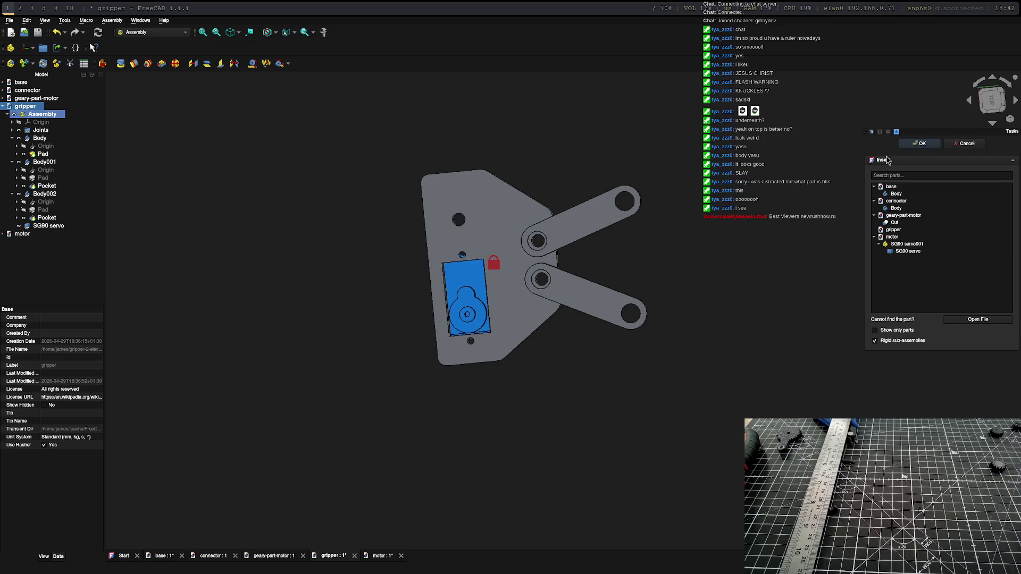
pyautogui.click(920, 222)
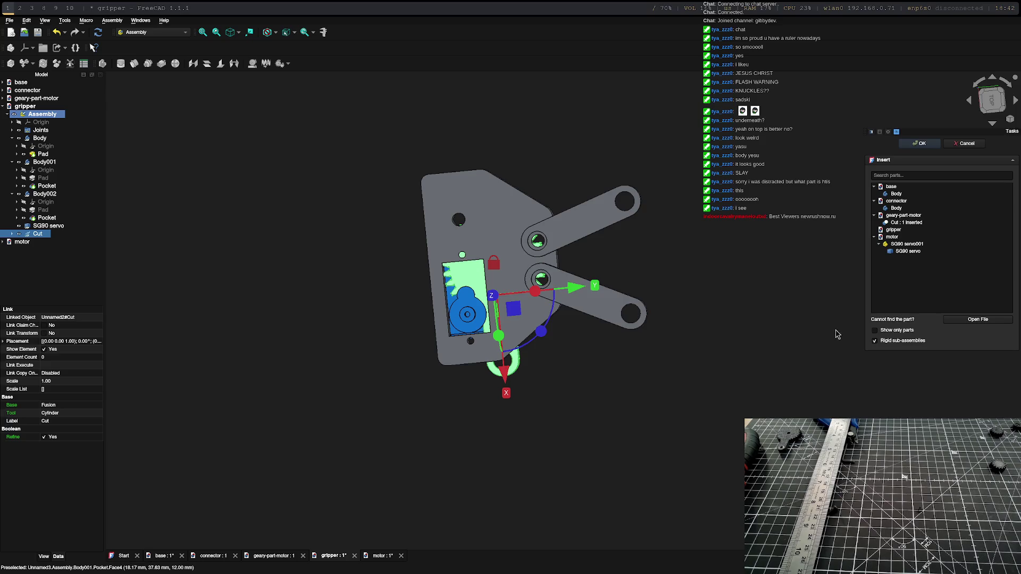
pyautogui.click(920, 143)
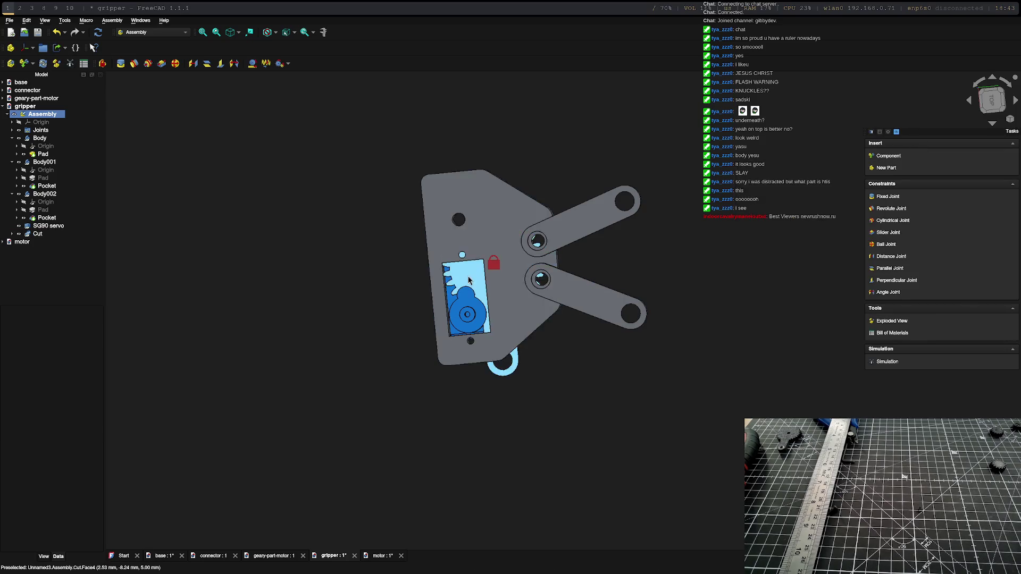
# Step: Hide the base plate Body to expose the gear and the servo
pyautogui.scroll(5, 485, 259)
pyautogui.scroll(-3, 388, 299)
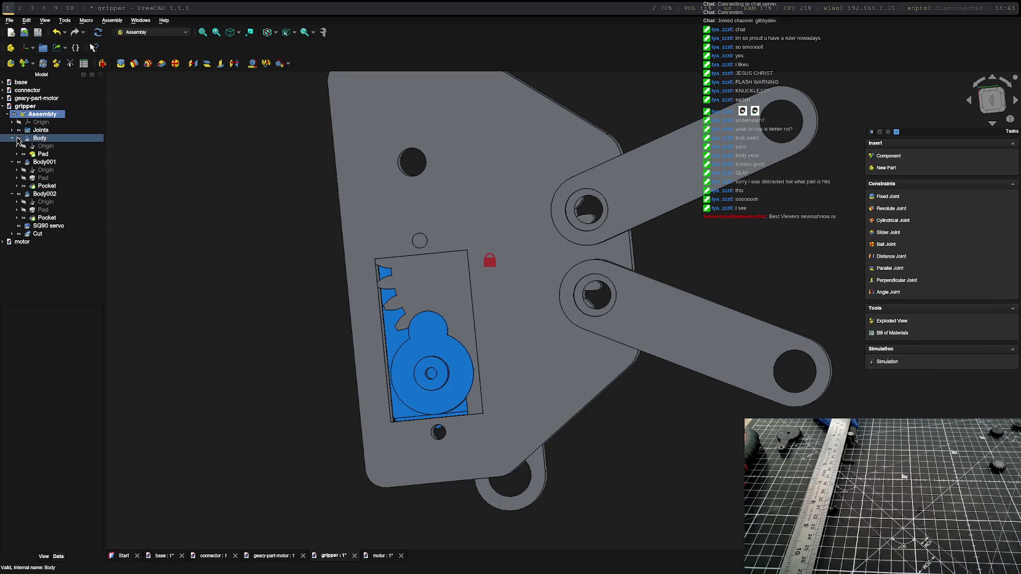
pyautogui.click(19, 194)
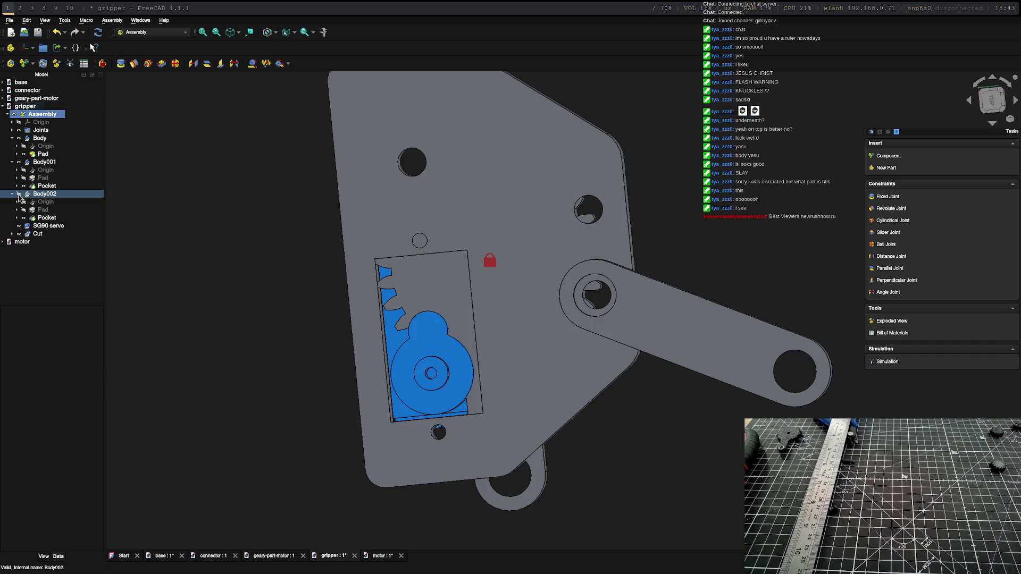
pyautogui.click(18, 194)
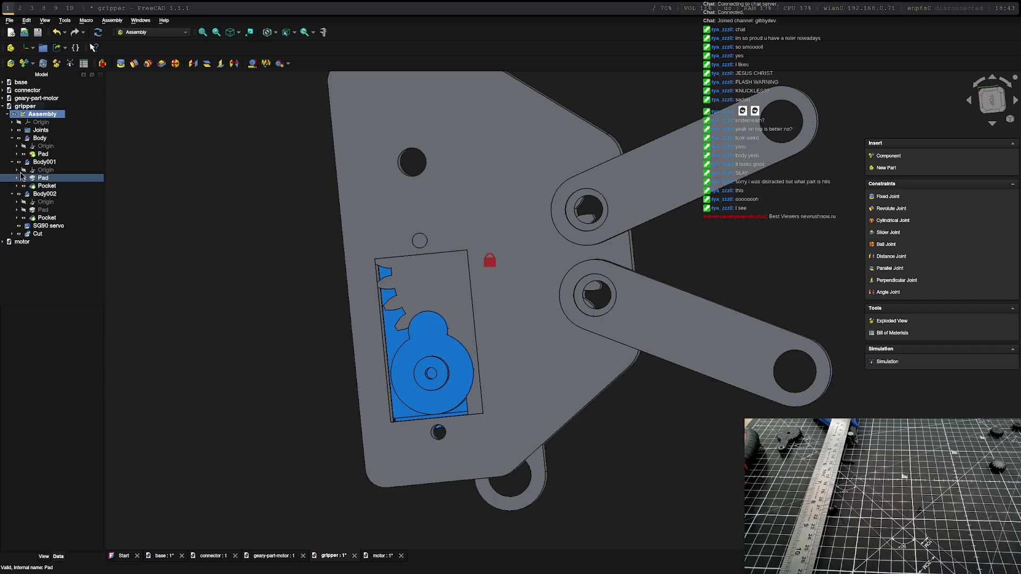
pyautogui.click(20, 138)
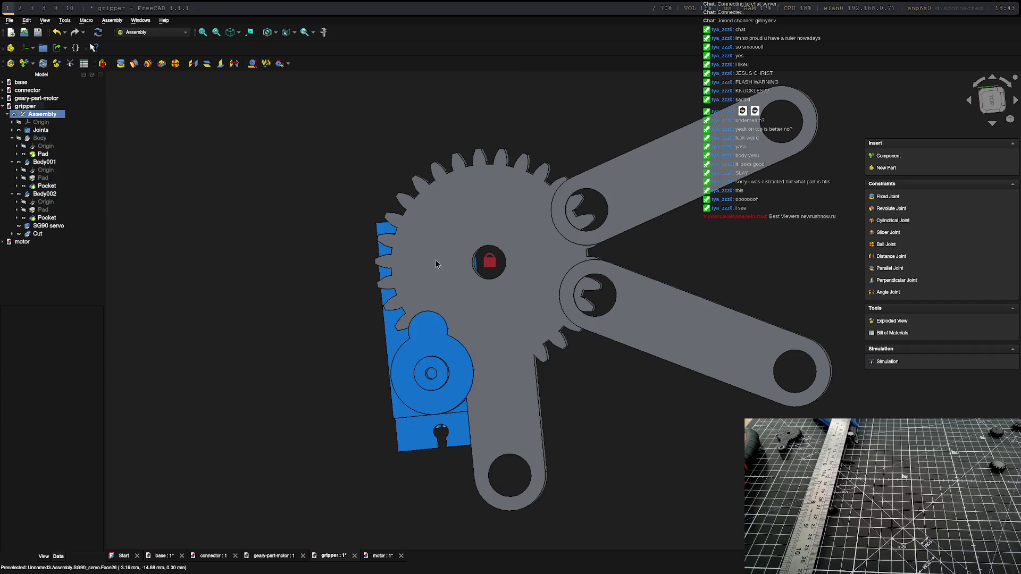
# Step: Select the gear's centre hole edge and the servo shaft edge
pyautogui.scroll(5, 487, 266)
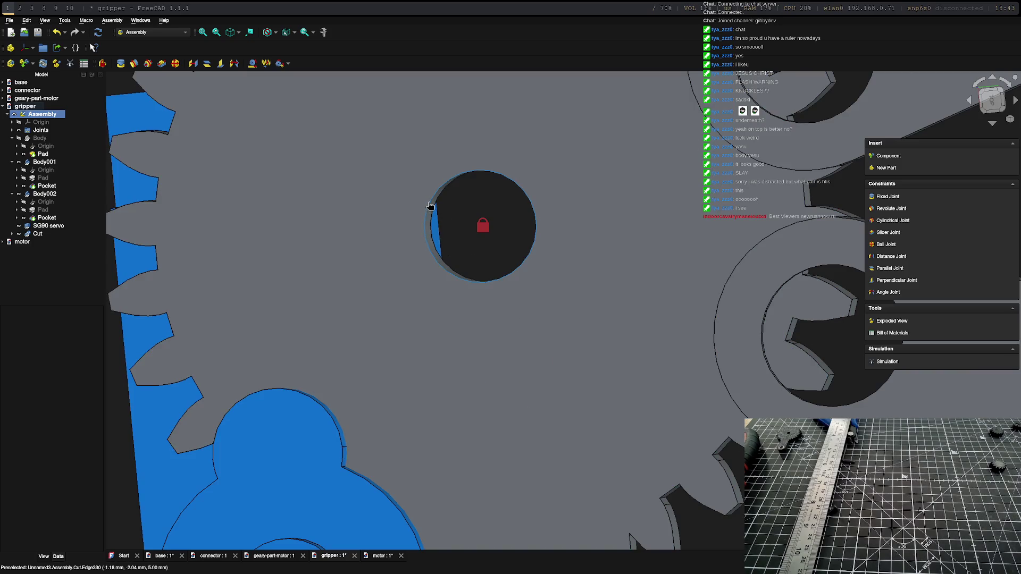
pyautogui.click(526, 348)
pyautogui.scroll(-5, 524, 349)
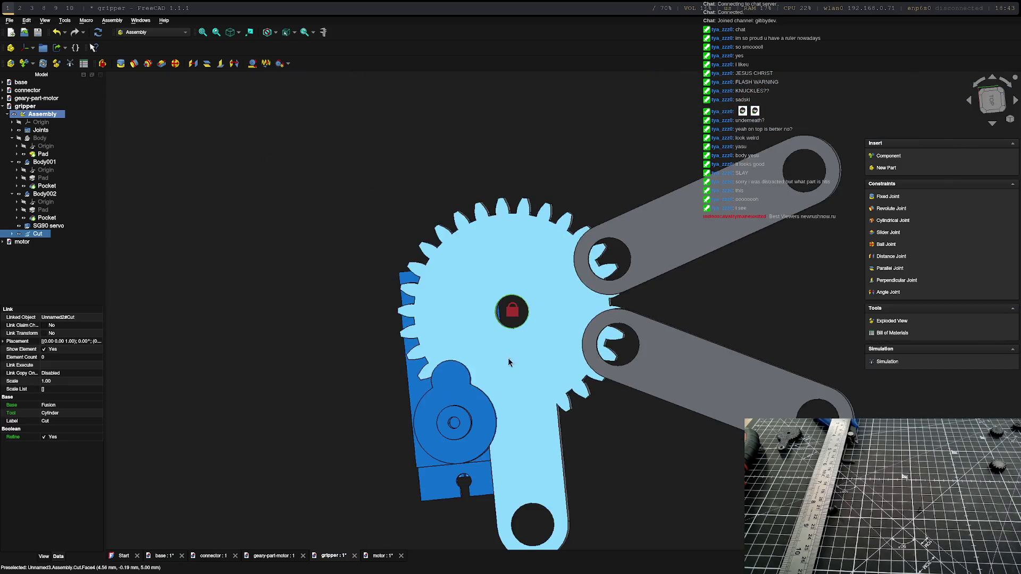
pyautogui.keyDown('ctrl'); pyautogui.click(470, 417); pyautogui.keyUp('ctrl')
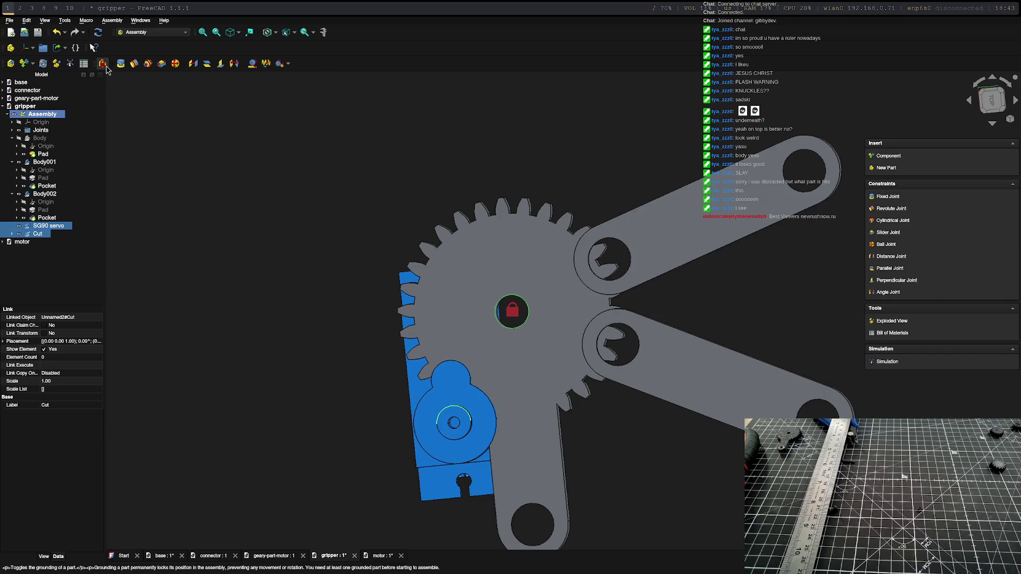
# Step: Join the gear's centre hole to the servo shaft with a Revolute joint
pyautogui.click(122, 65)
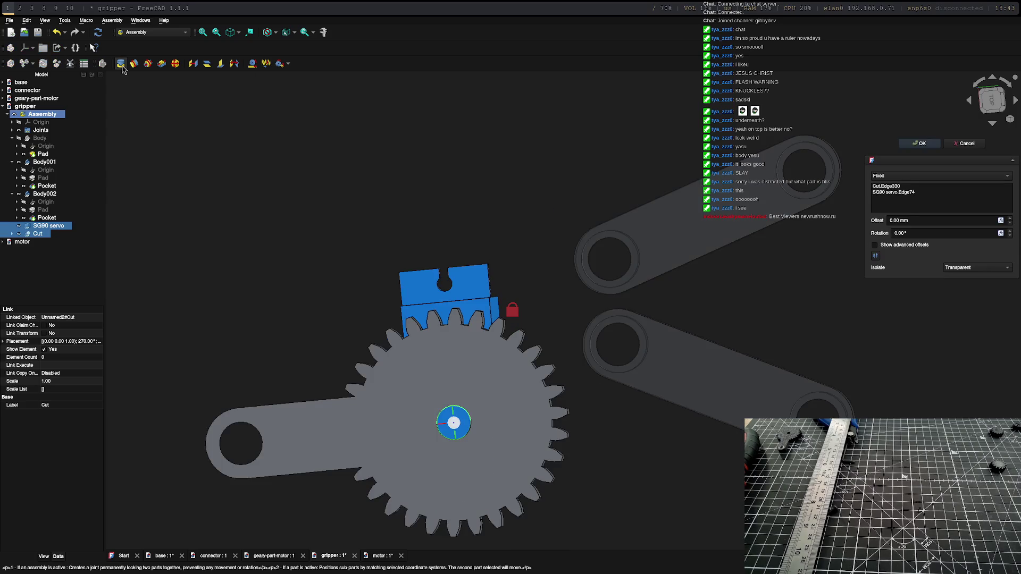
pyautogui.press('Return')
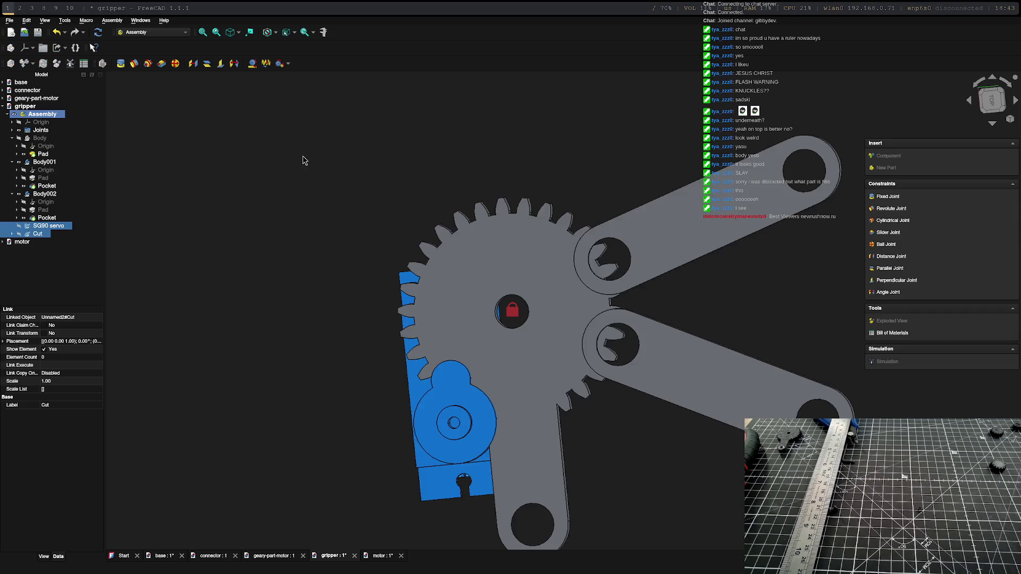
pyautogui.click(510, 310)
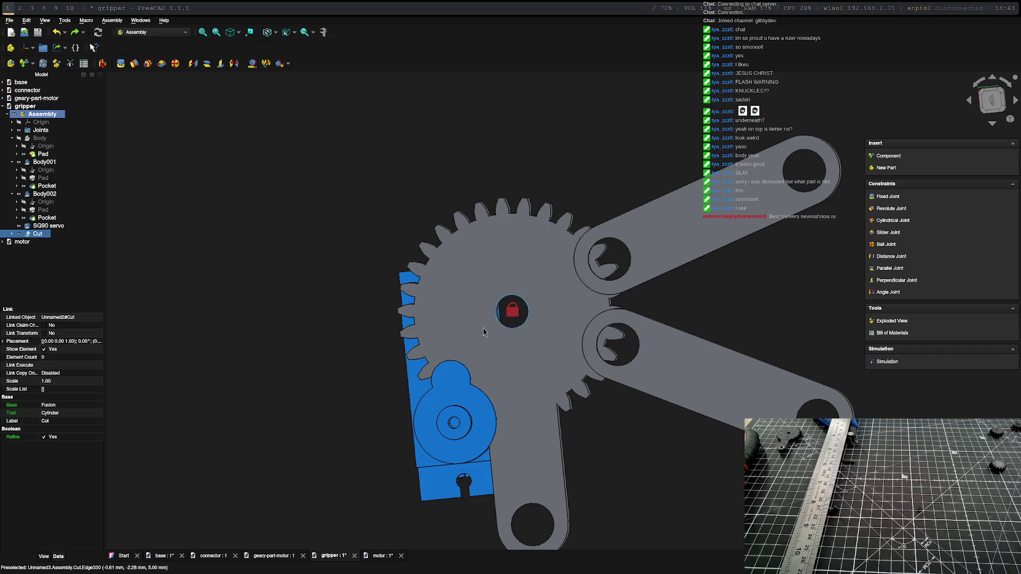
pyautogui.keyDown('ctrl'); pyautogui.click(457, 410); pyautogui.keyUp('ctrl')
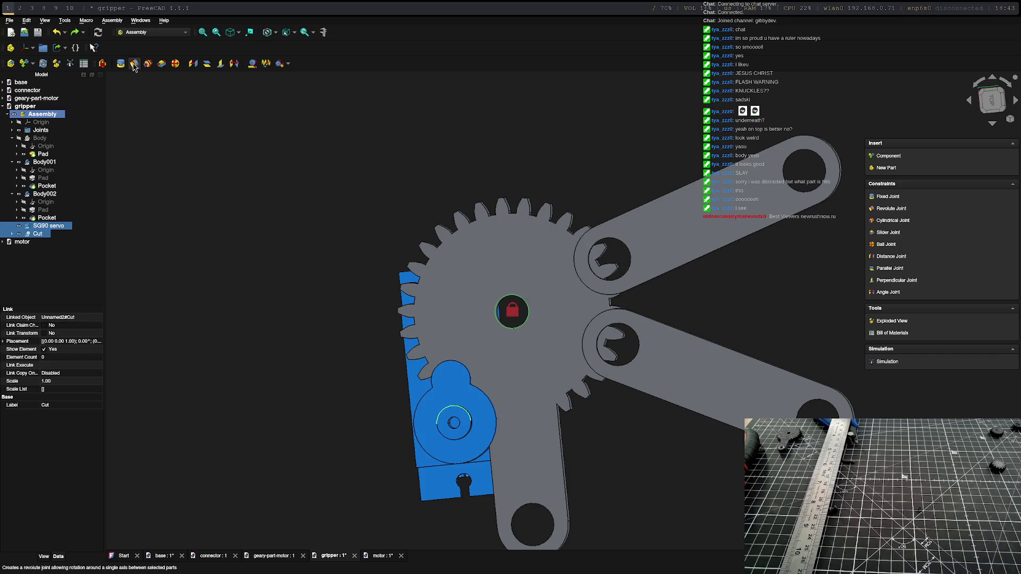
pyautogui.click(134, 63)
pyautogui.moveTo(620, 496)
pyautogui.mouseDown(button='middle')
pyautogui.moveTo(624, 417)
pyautogui.moveTo(563, 310)
pyautogui.moveTo(661, 405)
pyautogui.moveTo(652, 438)
pyautogui.moveTo(643, 420)
pyautogui.moveTo(679, 418)
pyautogui.mouseUp(button='middle')
pyautogui.click(919, 143)
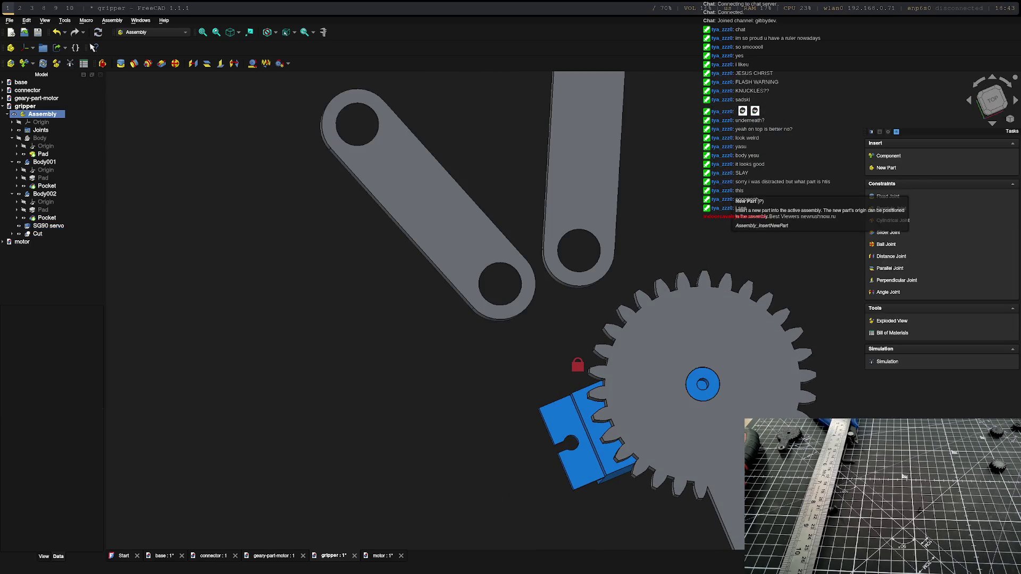
# Step: Spin the gear arm to test the joint and show the base plate again
pyautogui.moveTo(825, 192)
pyautogui.mouseDown()
pyautogui.moveTo(759, 171)
pyautogui.moveTo(793, 194)
pyautogui.moveTo(722, 213)
pyautogui.mouseUp()
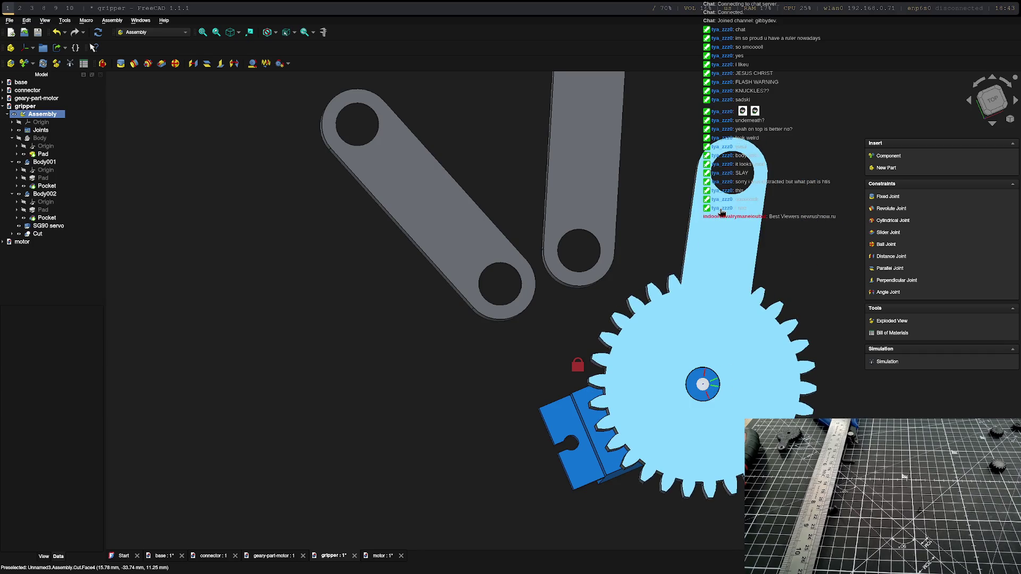
pyautogui.click(18, 137)
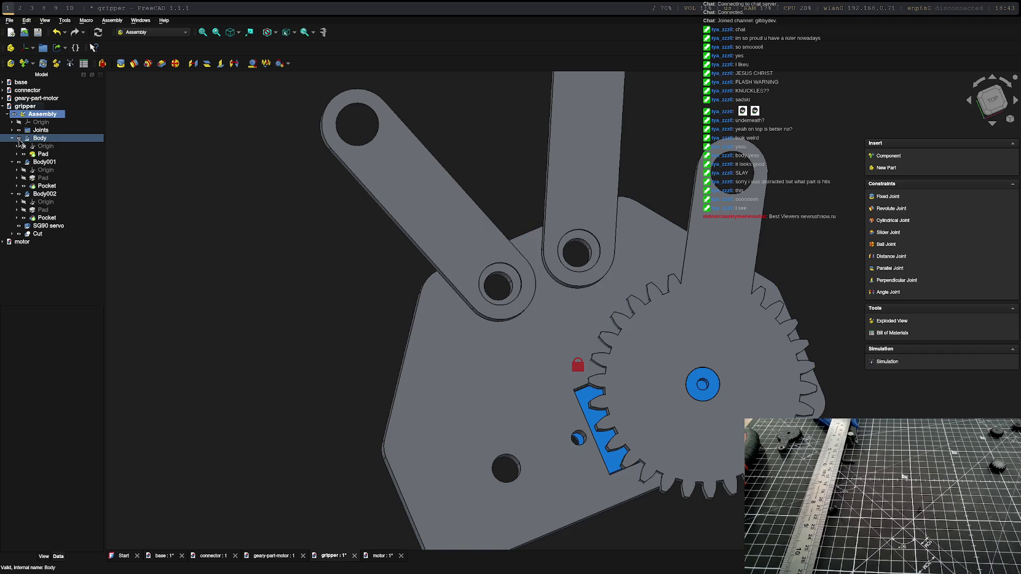
pyautogui.scroll(-4, 389, 429)
pyautogui.moveTo(622, 479)
pyautogui.mouseDown(button='middle')
pyautogui.moveTo(520, 488)
pyautogui.moveTo(547, 468)
pyautogui.moveTo(550, 476)
pyautogui.mouseUp(button='middle')
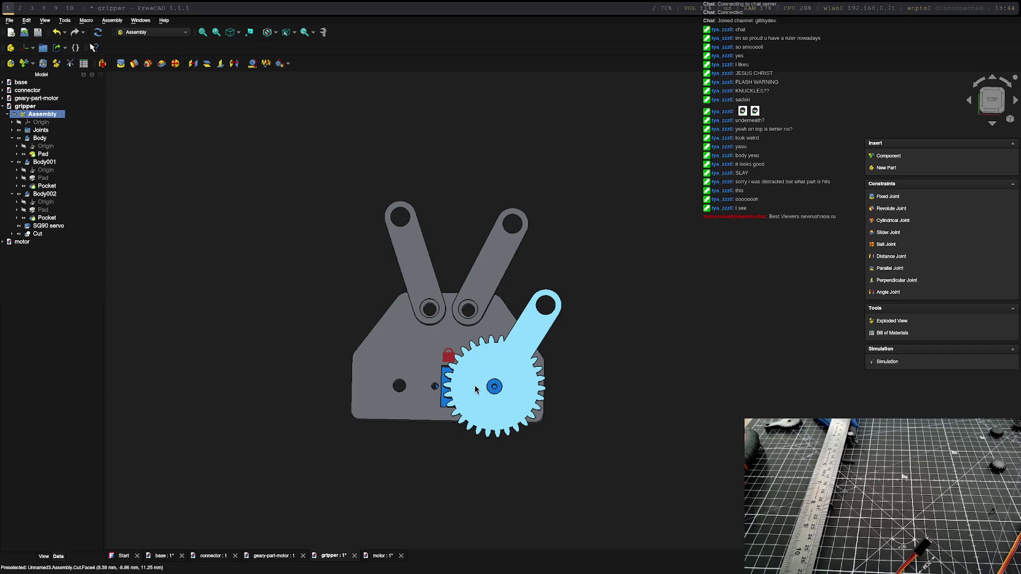
# Step: Rotate the gear arm and swing both finger arms upright, then bring up File > Open
pyautogui.moveTo(535, 307)
pyautogui.mouseDown()
pyautogui.moveTo(551, 304)
pyautogui.moveTo(546, 289)
pyautogui.moveTo(515, 278)
pyautogui.mouseUp()
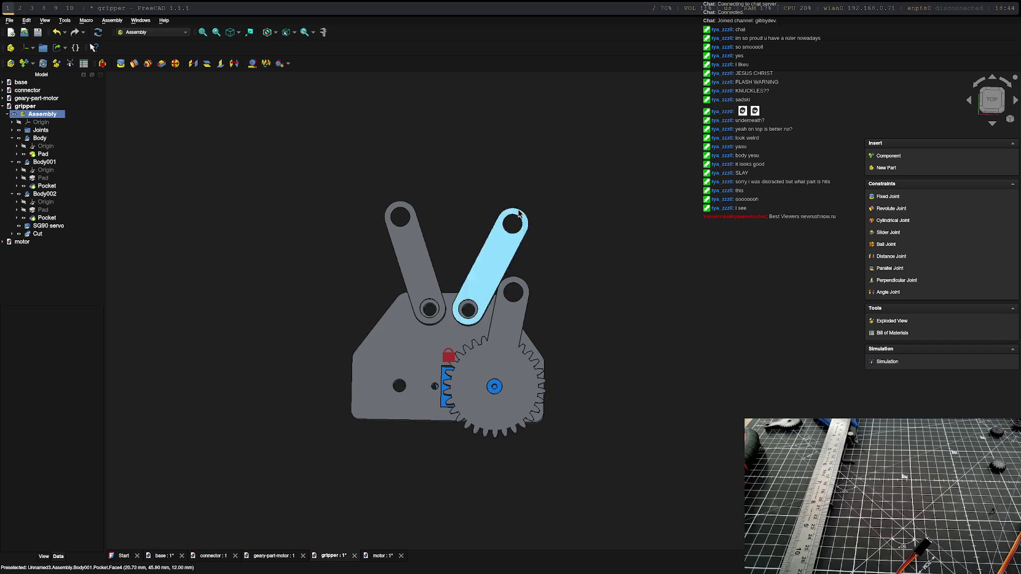
pyautogui.moveTo(518, 214); pyautogui.dragTo(482, 204)
pyautogui.moveTo(400, 207); pyautogui.dragTo(469, 205)
pyautogui.moveTo(516, 287); pyautogui.dragTo(511, 285)
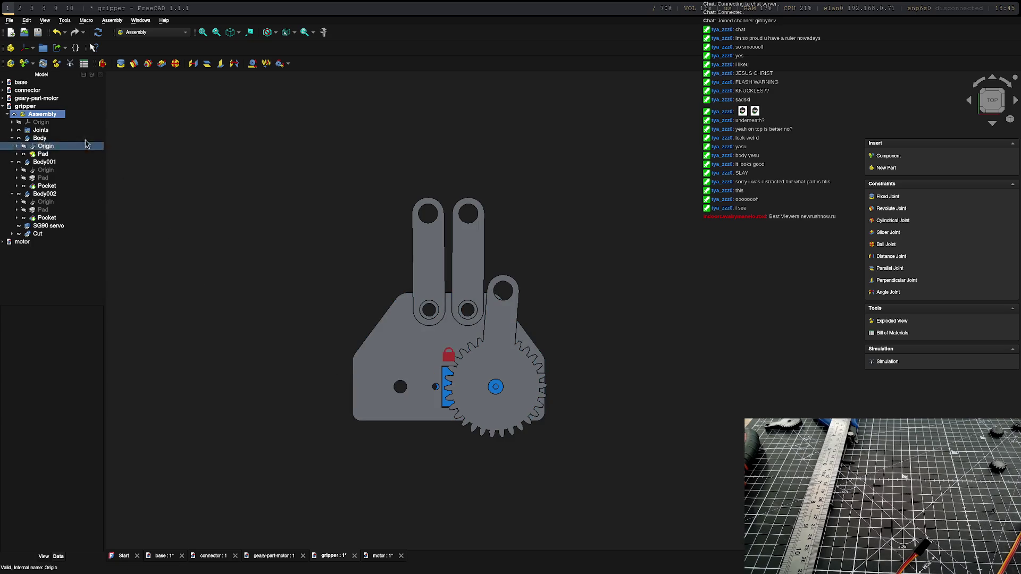
pyautogui.click(10, 20)
pyautogui.click(21, 39)
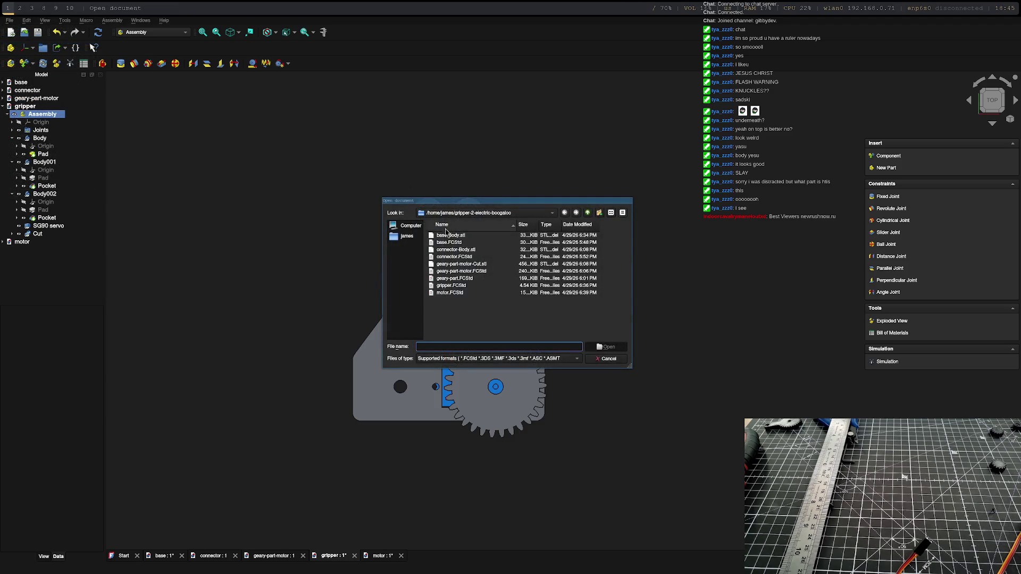
# Step: Open geary-part.FCStd and inspect the document, InvoluteGear001 and arm Body properties
pyautogui.doubleClick(475, 279)
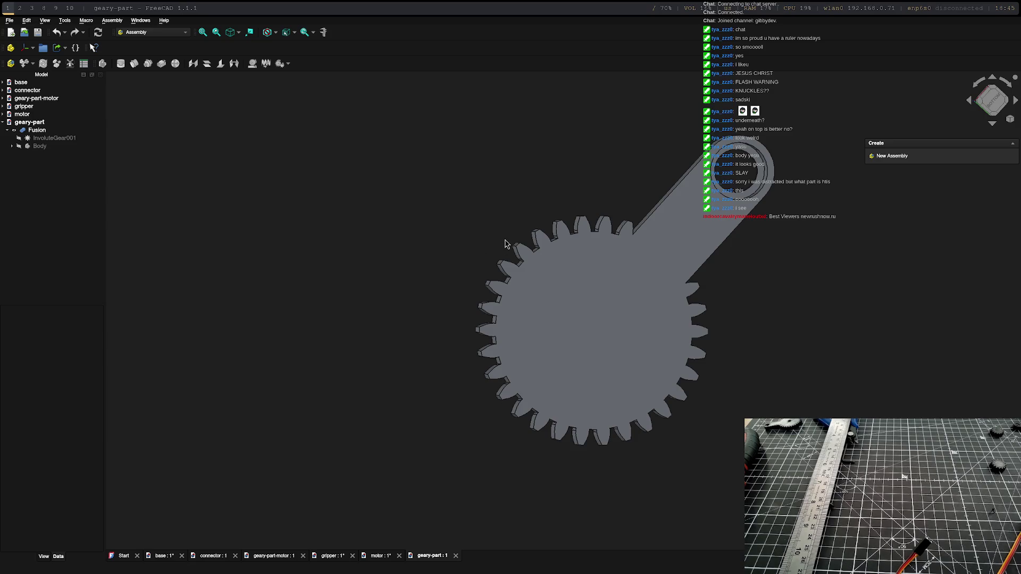
pyautogui.click(33, 122)
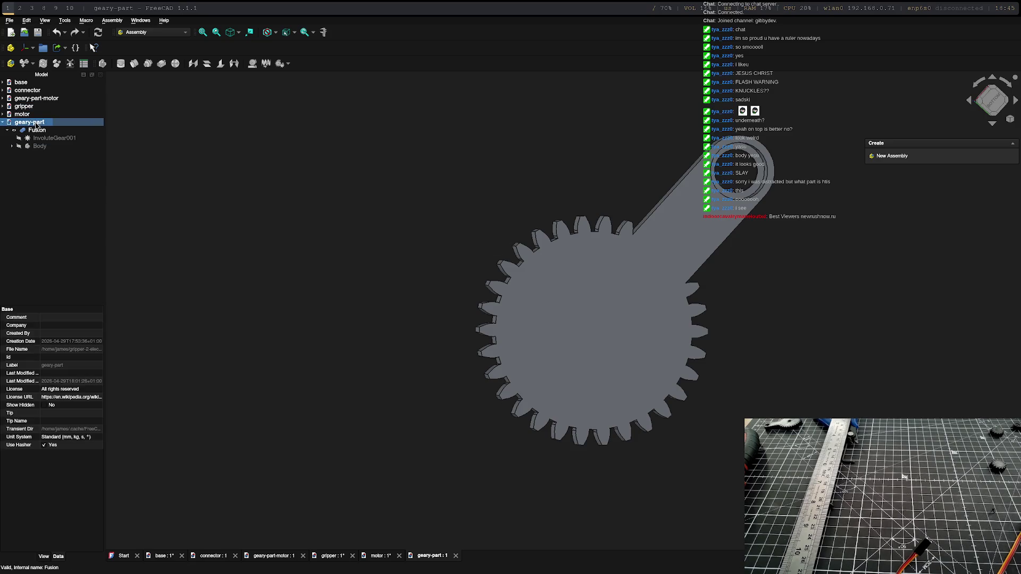
pyautogui.click(42, 139)
pyautogui.click(41, 147)
pyautogui.click(48, 138)
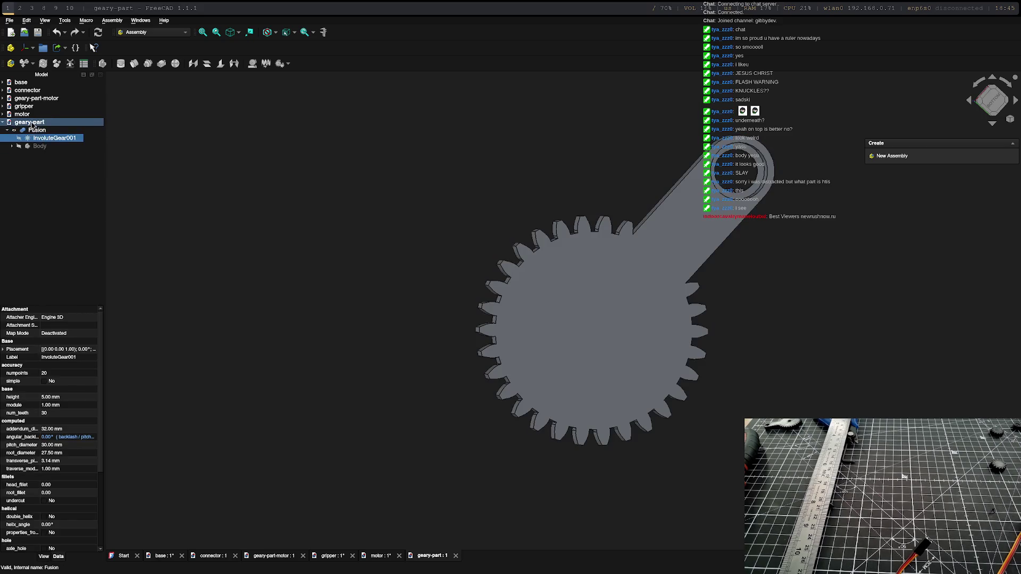
pyautogui.click(32, 124)
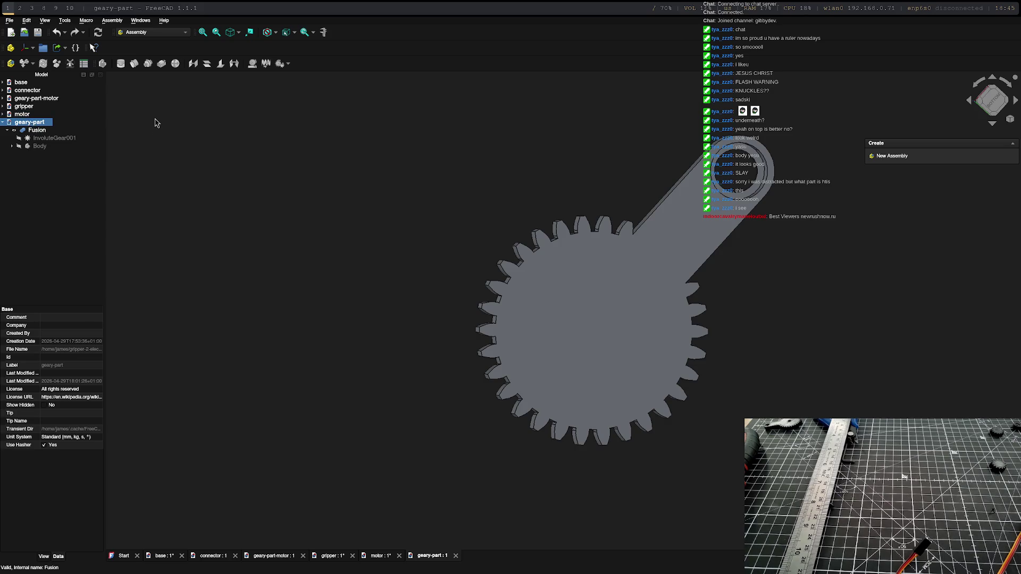
# Step: Switch between the open documents, ending on the gripper assembly
pyautogui.click(33, 98)
pyautogui.click(30, 91)
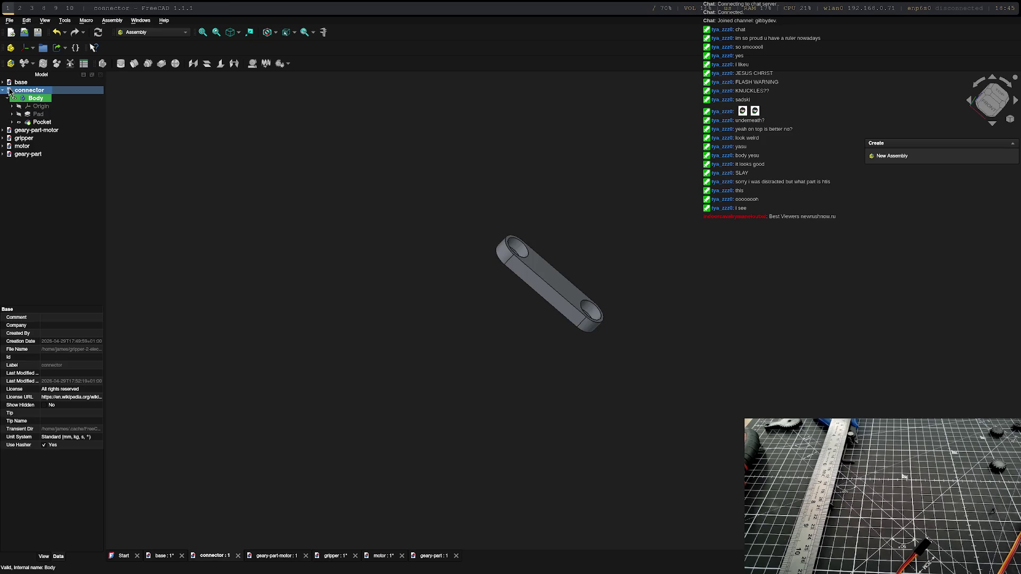
pyautogui.click(34, 155)
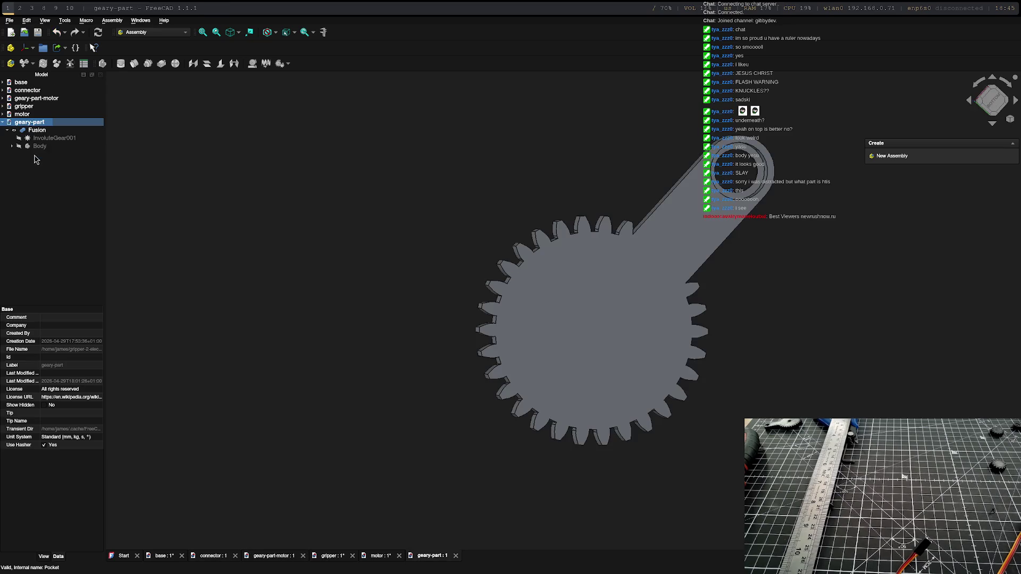
pyautogui.click(25, 107)
pyautogui.click(30, 114)
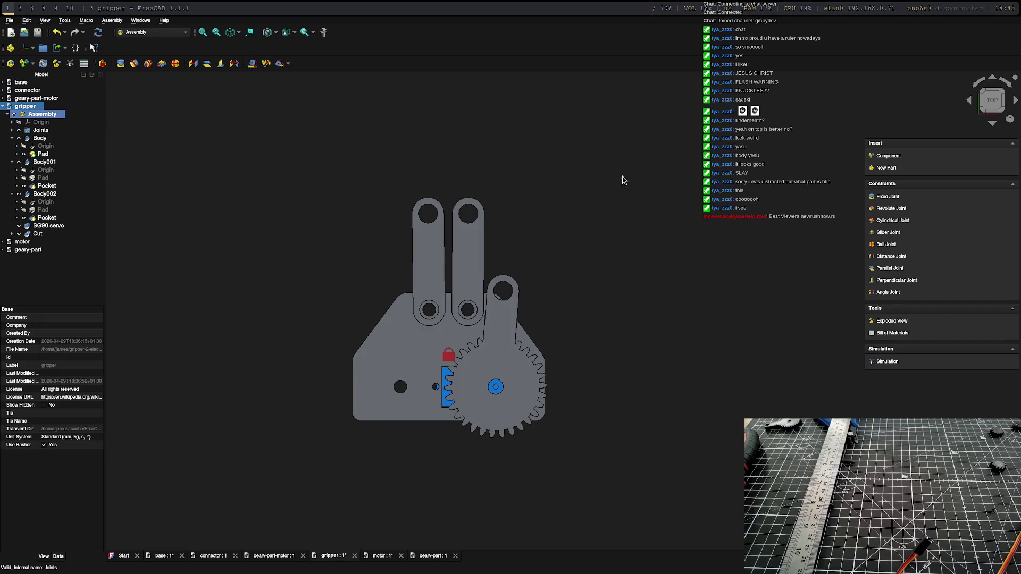
# Step: Insert geary-part's Fusion into the gripper assembly as a component
pyautogui.click(886, 168)
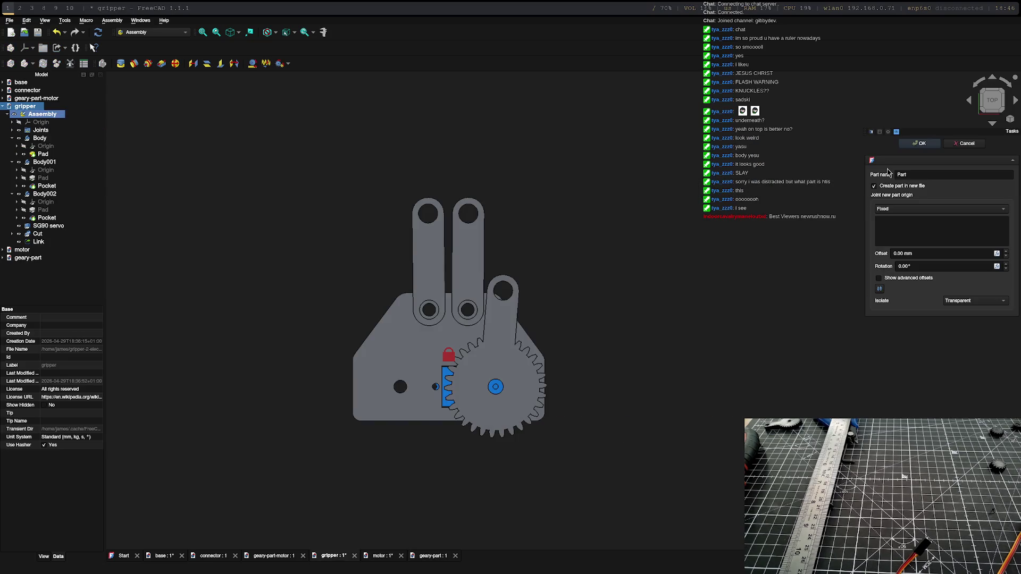
pyautogui.click(964, 143)
pyautogui.click(883, 260)
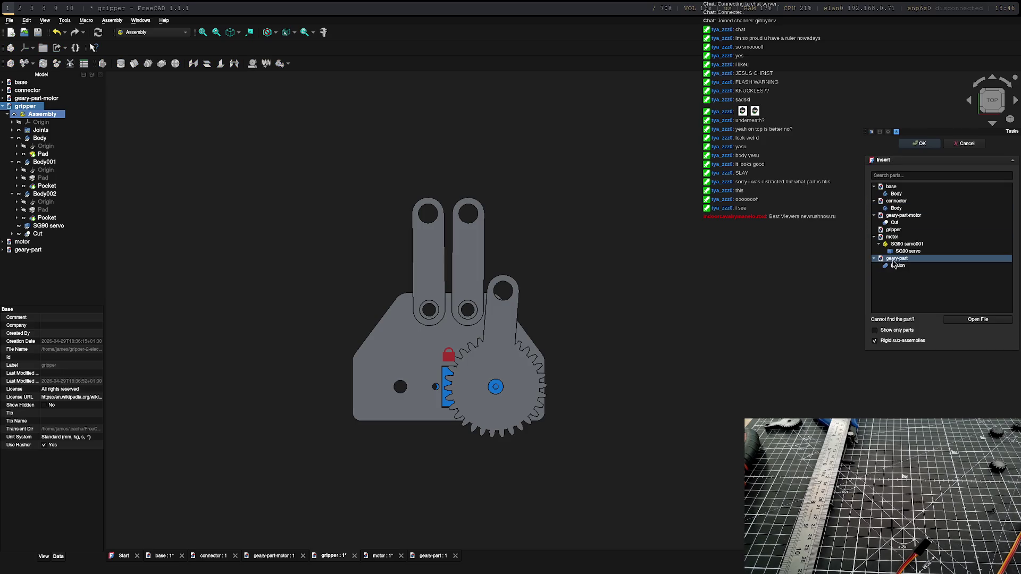
pyautogui.click(897, 266)
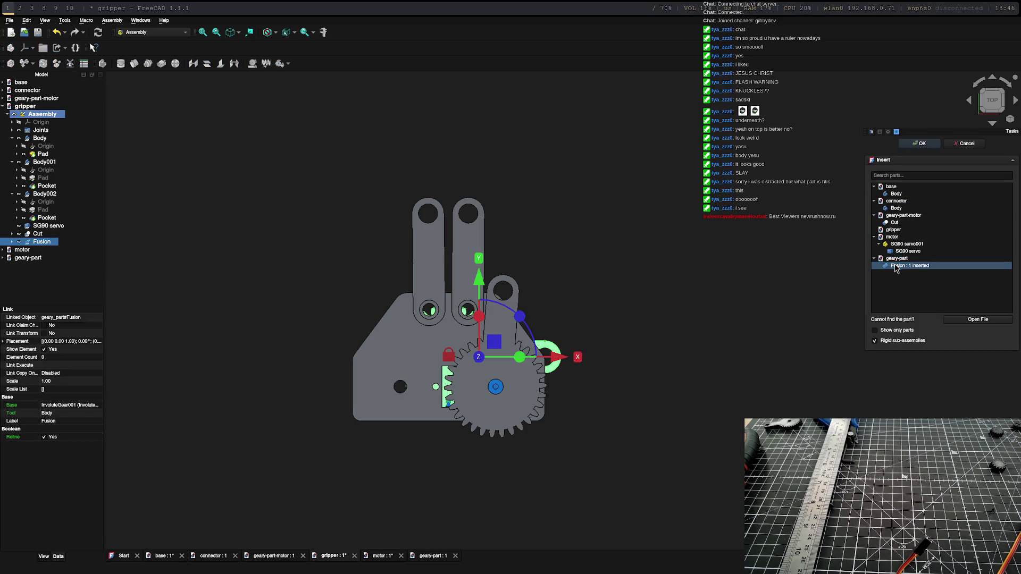
pyautogui.click(928, 144)
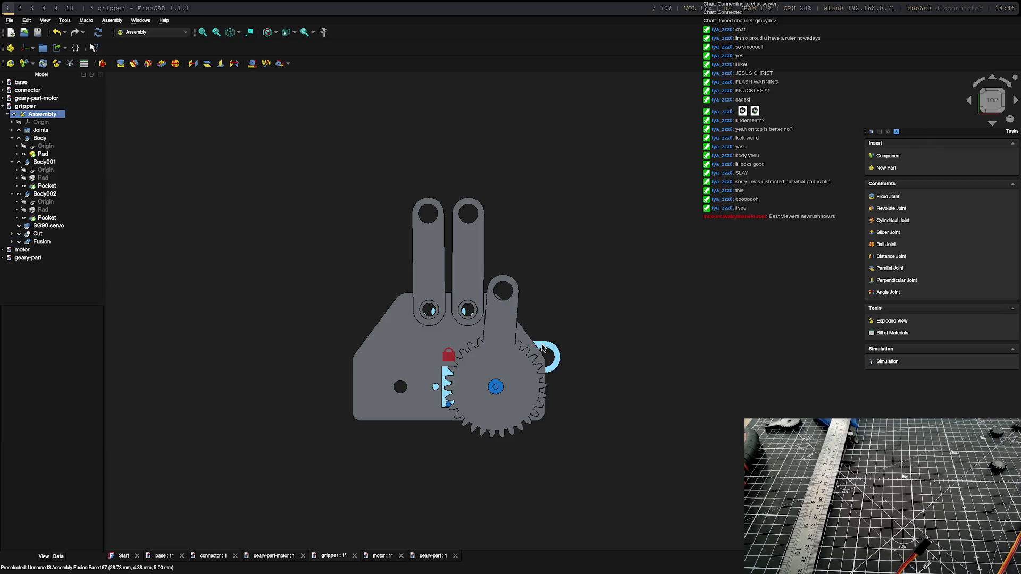
# Step: Drag the inserted gear-and-arm Fusion onto the assembly near the base plate and start transforming it
pyautogui.scroll(5, 537, 403)
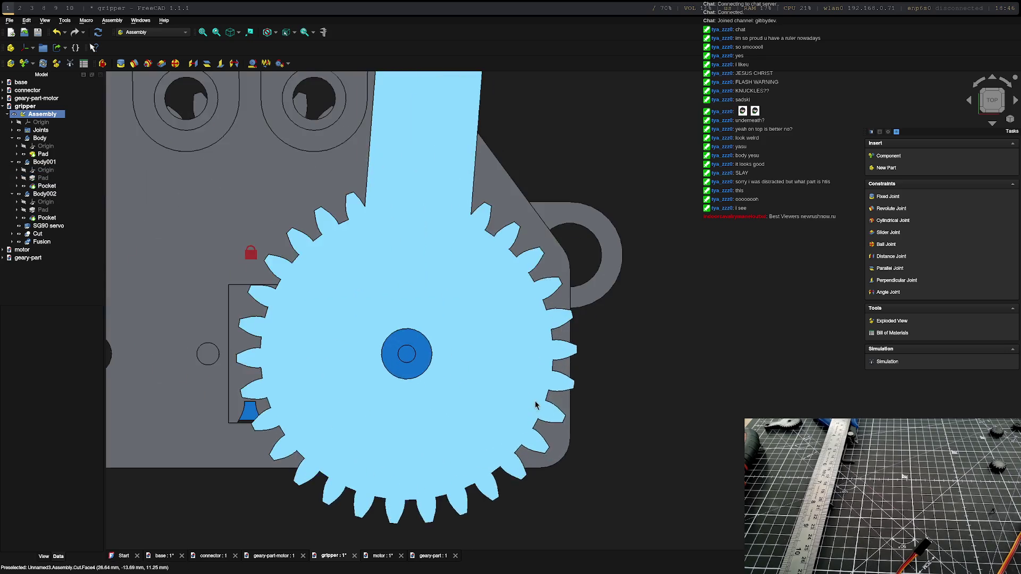
pyautogui.click(556, 218)
pyautogui.scroll(-1, 240, 300)
pyautogui.scroll(-7, 502, 231)
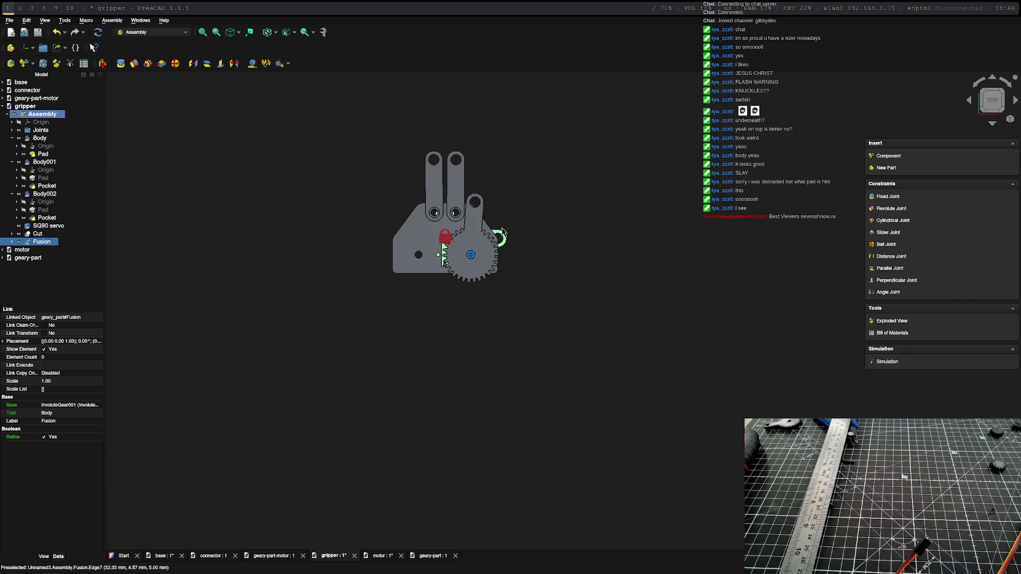
pyautogui.moveTo(502, 231)
pyautogui.mouseDown()
pyautogui.moveTo(581, 230)
pyautogui.moveTo(547, 257)
pyautogui.mouseUp()
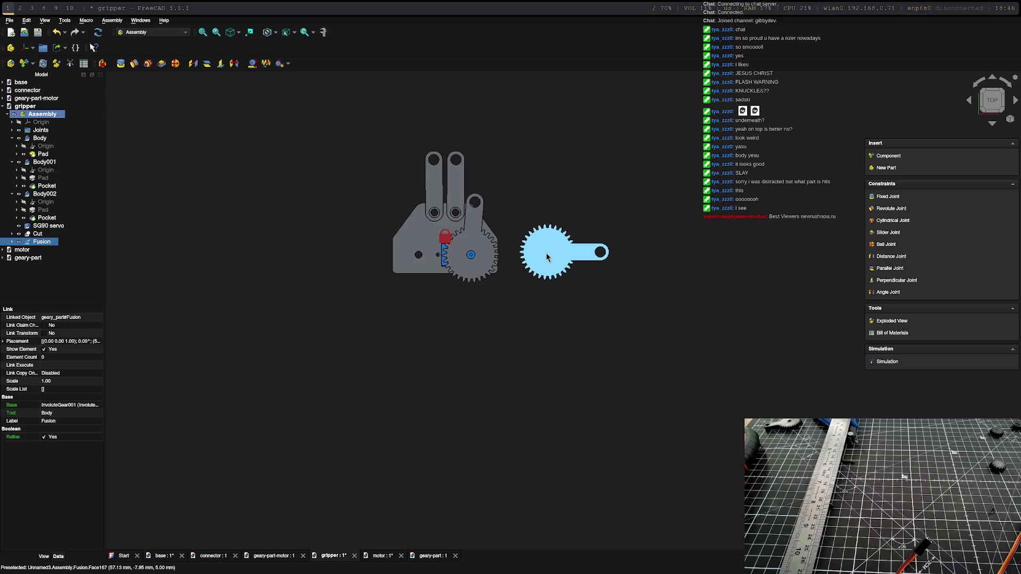
pyautogui.click(575, 255)
pyautogui.moveTo(543, 256)
pyautogui.mouseDown()
pyautogui.moveTo(399, 236)
pyautogui.moveTo(438, 251)
pyautogui.mouseUp()
pyautogui.moveTo(553, 297)
pyautogui.mouseDown(button='middle')
pyautogui.moveTo(563, 310)
pyautogui.moveTo(442, 298)
pyautogui.mouseUp(button='middle')
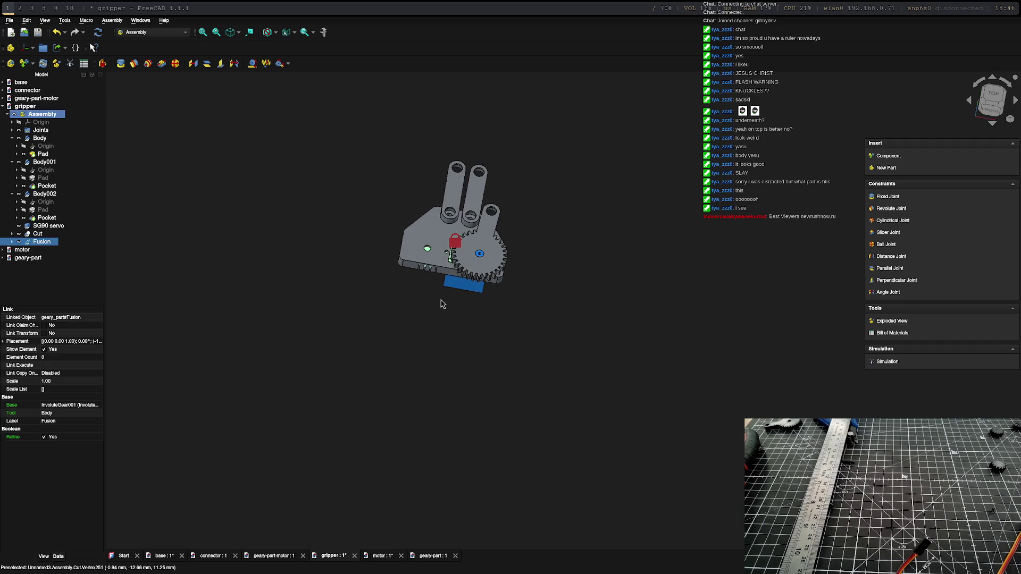
pyautogui.click(428, 252)
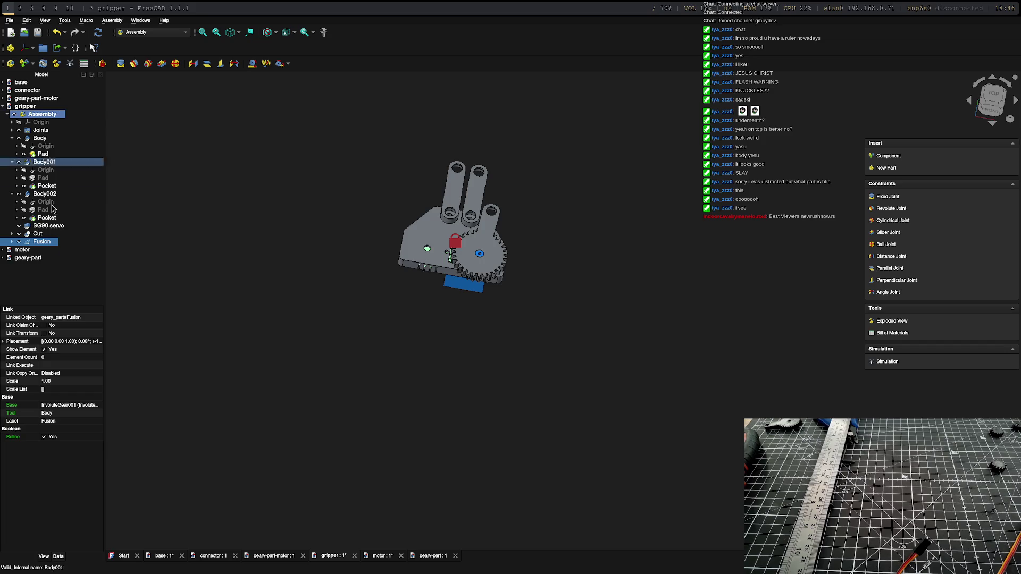
pyautogui.rightClick(43, 242)
pyautogui.click(73, 250)
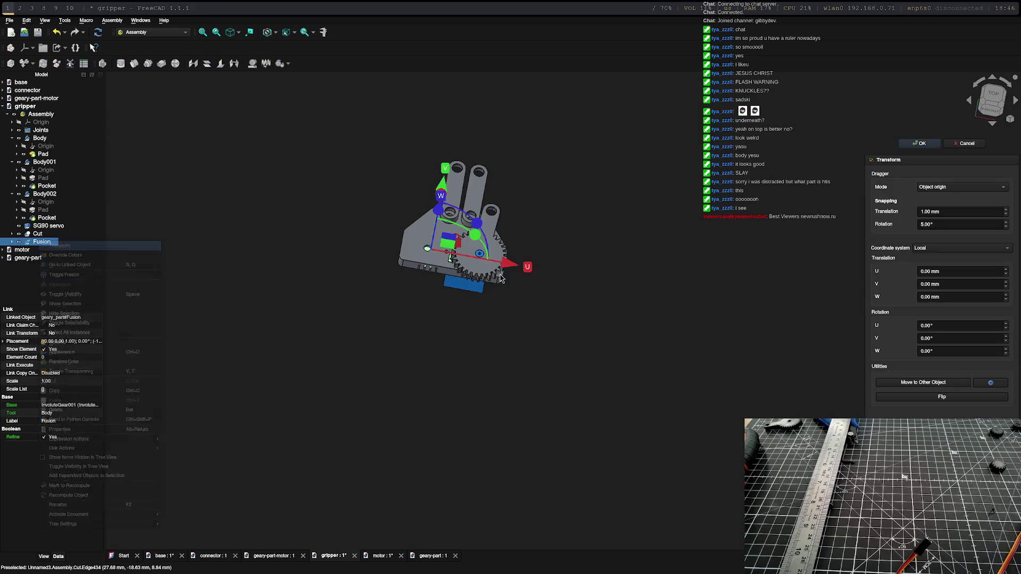
# Step: Raise the gear-and-arm part along W to a 7 mm height
pyautogui.moveTo(470, 234)
pyautogui.mouseDown(button='middle')
pyautogui.moveTo(460, 250)
pyautogui.moveTo(452, 222)
pyautogui.mouseUp(button='middle')
pyautogui.moveTo(432, 215)
pyautogui.mouseDown()
pyautogui.moveTo(435, 200)
pyautogui.moveTo(429, 210)
pyautogui.mouseUp()
pyautogui.moveTo(435, 387)
pyautogui.mouseDown(button='middle')
pyautogui.moveTo(463, 298)
pyautogui.moveTo(419, 433)
pyautogui.moveTo(436, 387)
pyautogui.mouseUp(button='middle')
pyautogui.scroll(5, 460, 287)
pyautogui.scroll(-5, 435, 388)
# Step: Rotate the part 90° about W so its gear sits beside the existing gear
pyautogui.moveTo(558, 228)
pyautogui.mouseDown(button='middle')
pyautogui.moveTo(531, 258)
pyautogui.moveTo(576, 276)
pyautogui.moveTo(561, 269)
pyautogui.mouseUp(button='middle')
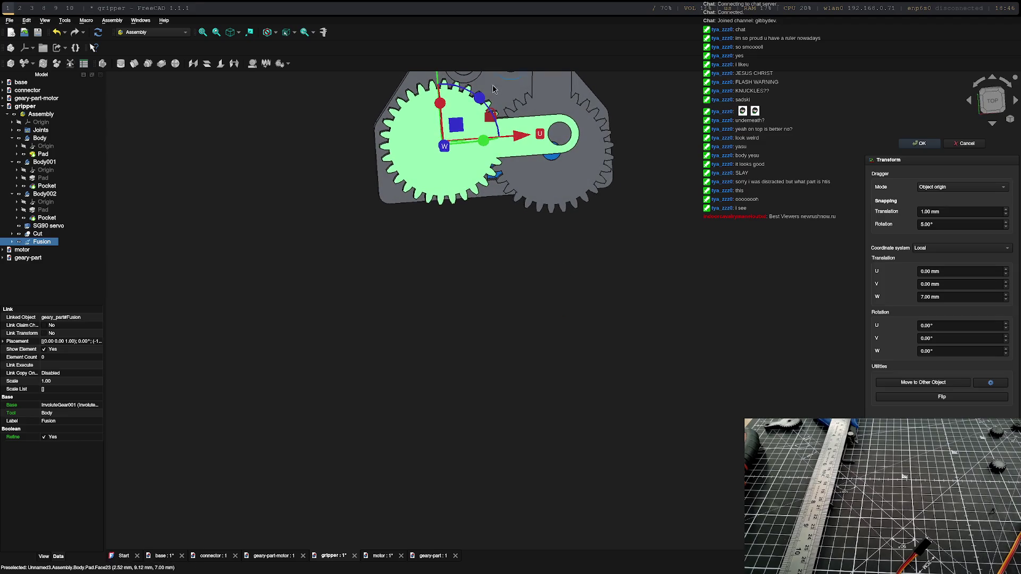
pyautogui.moveTo(482, 101)
pyautogui.mouseDown()
pyautogui.moveTo(441, 87)
pyautogui.moveTo(398, 102)
pyautogui.mouseUp()
pyautogui.scroll(6, 461, 181)
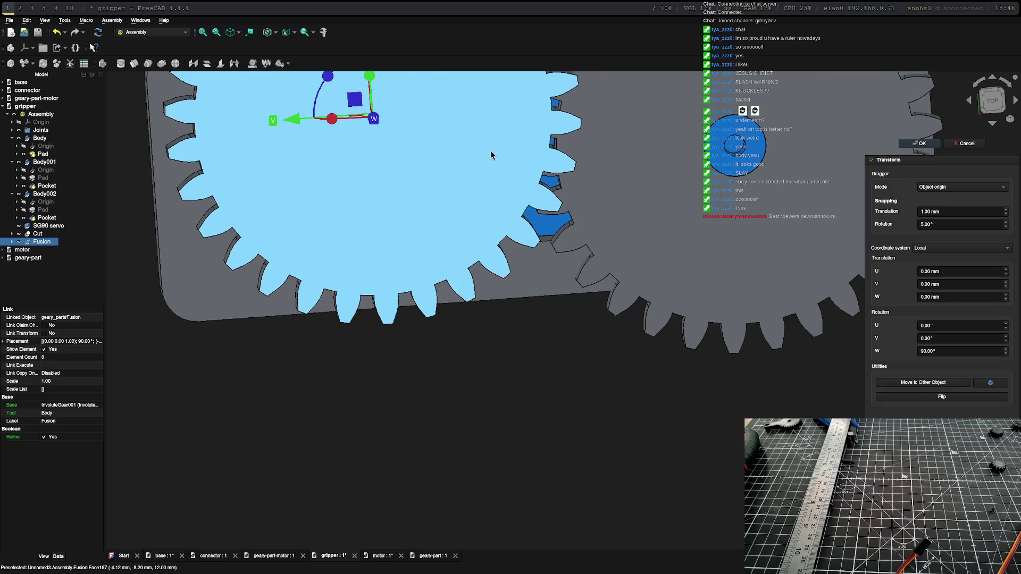
pyautogui.scroll(-5, 490, 154)
pyautogui.scroll(5, 649, 239)
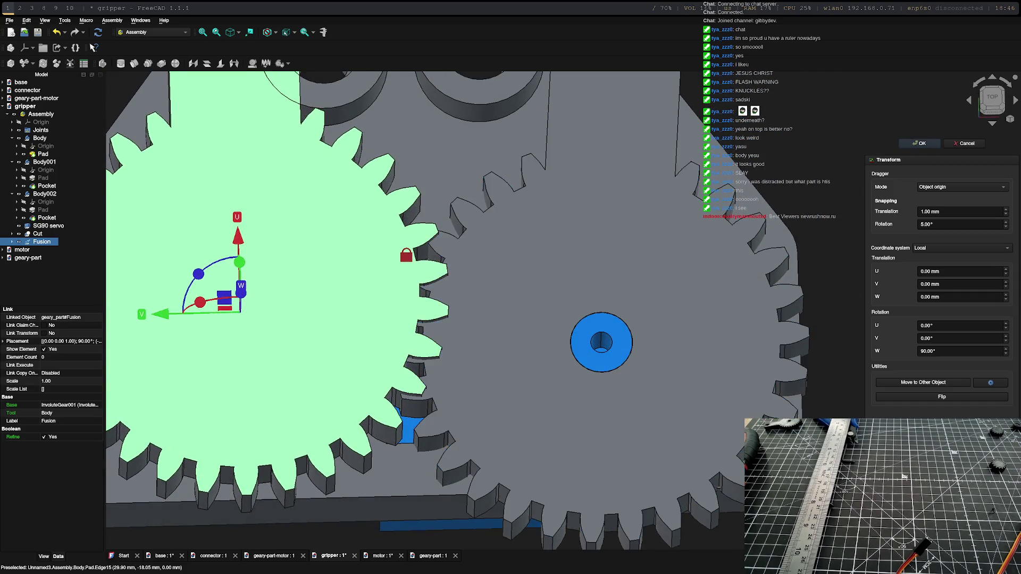
pyautogui.scroll(-10, 556, 372)
pyautogui.moveTo(563, 336); pyautogui.dragTo(549, 410, button='middle')
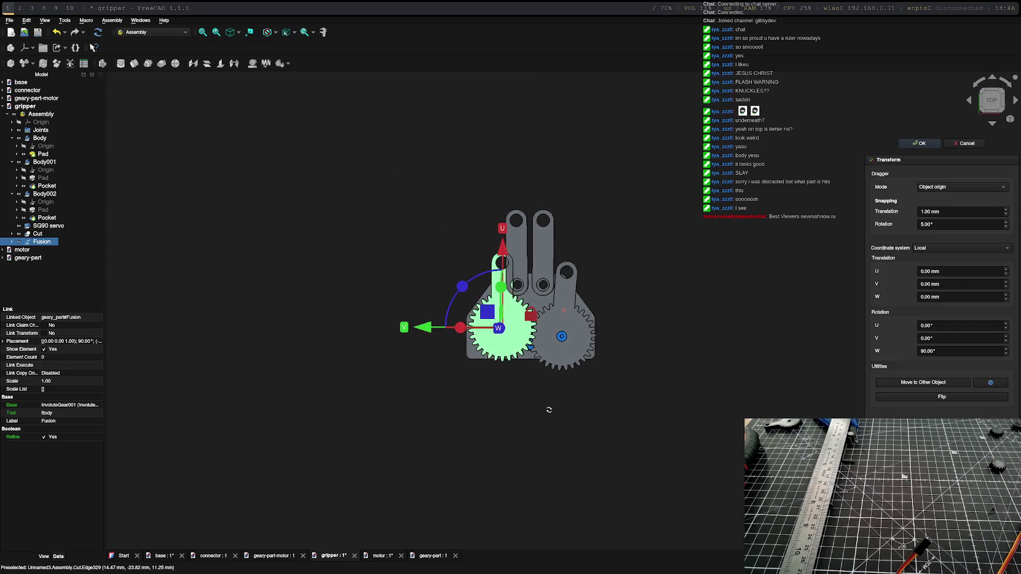
pyautogui.scroll(8, 512, 333)
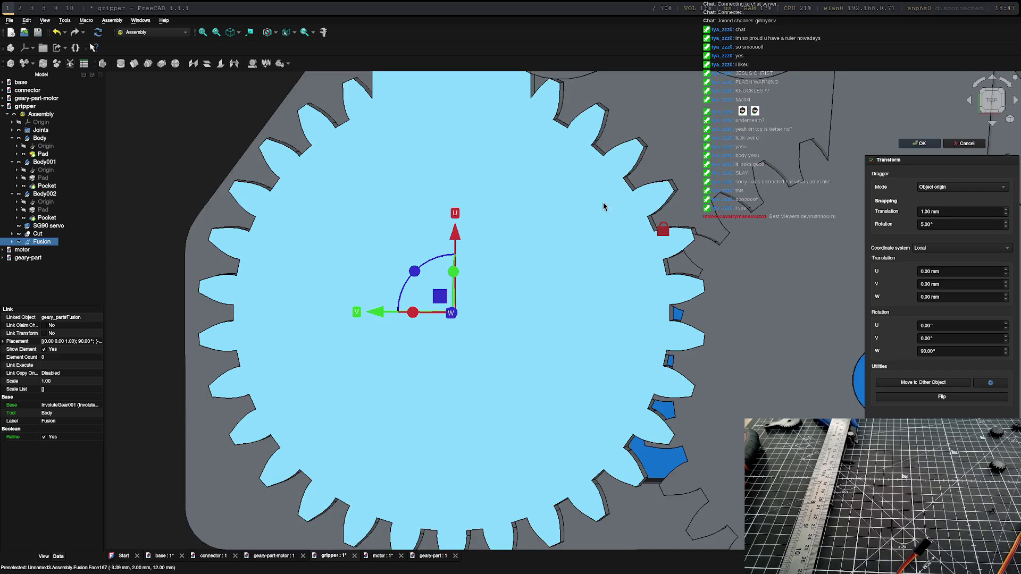
pyautogui.scroll(-5, 691, 210)
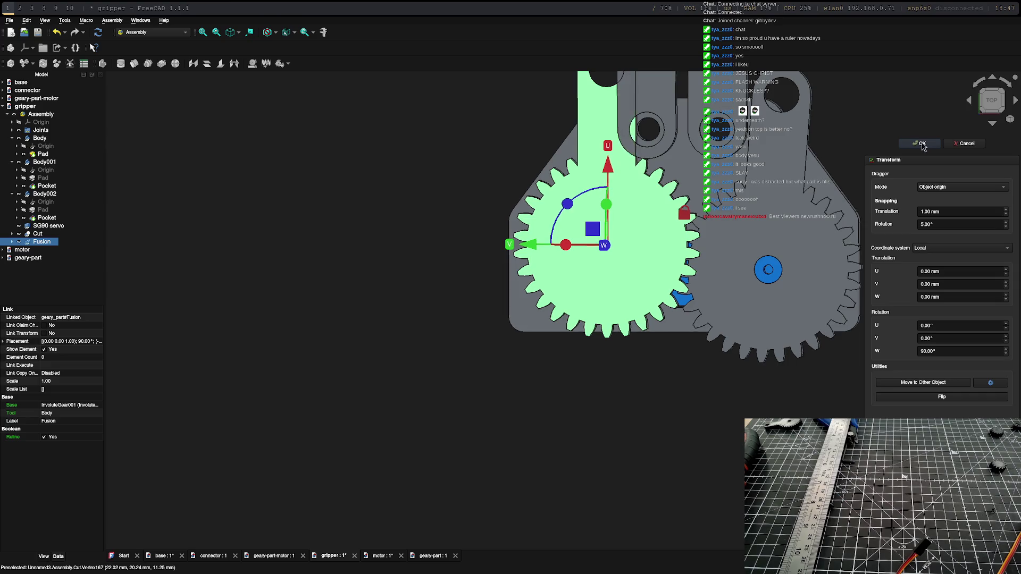
# Step: Shift the gear 3 mm along U and 2 mm along V, settling rotation at 95° about W
pyautogui.moveTo(600, 170); pyautogui.dragTo(599, 195)
pyautogui.moveTo(561, 229); pyautogui.dragTo(552, 235)
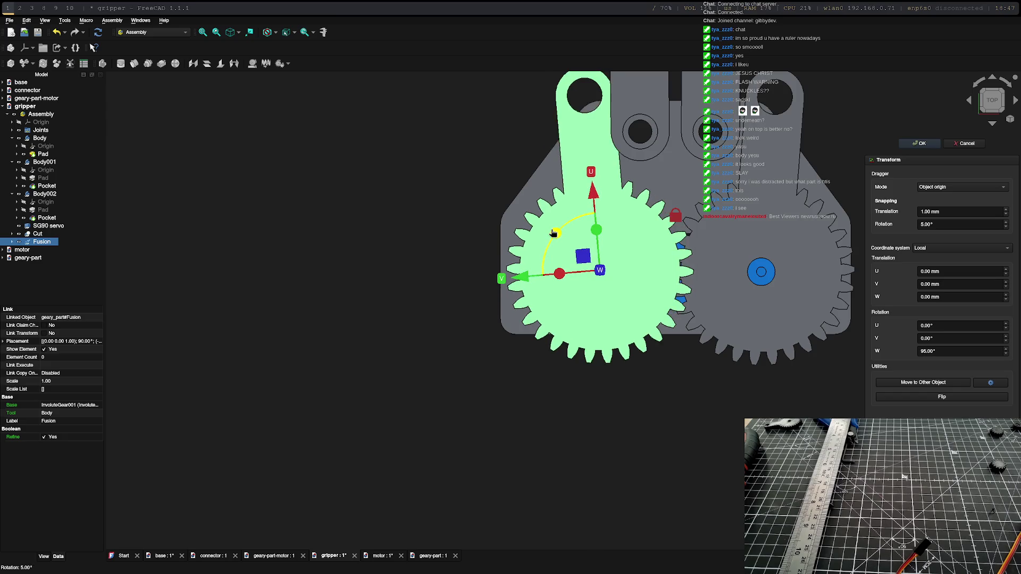
pyautogui.moveTo(533, 286); pyautogui.dragTo(516, 288)
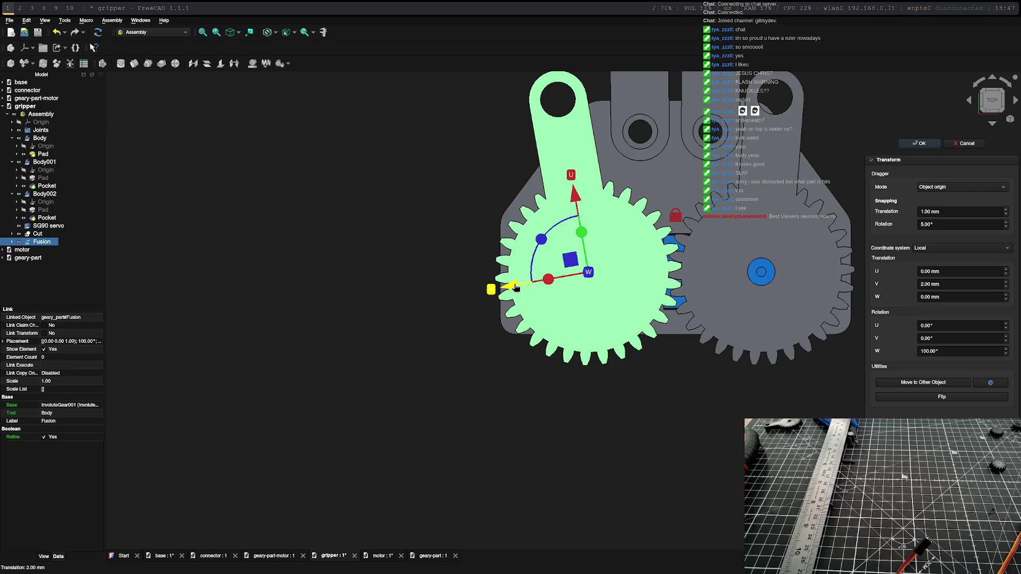
pyautogui.moveTo(516, 287); pyautogui.dragTo(516, 288)
pyautogui.moveTo(516, 288)
pyautogui.mouseDown(button='middle')
pyautogui.moveTo(636, 169)
pyautogui.moveTo(627, 135)
pyautogui.moveTo(627, 421)
pyautogui.moveTo(607, 463)
pyautogui.moveTo(521, 357)
pyautogui.moveTo(638, 228)
pyautogui.moveTo(535, 224)
pyautogui.mouseUp(button='middle')
pyautogui.scroll(8, 532, 250)
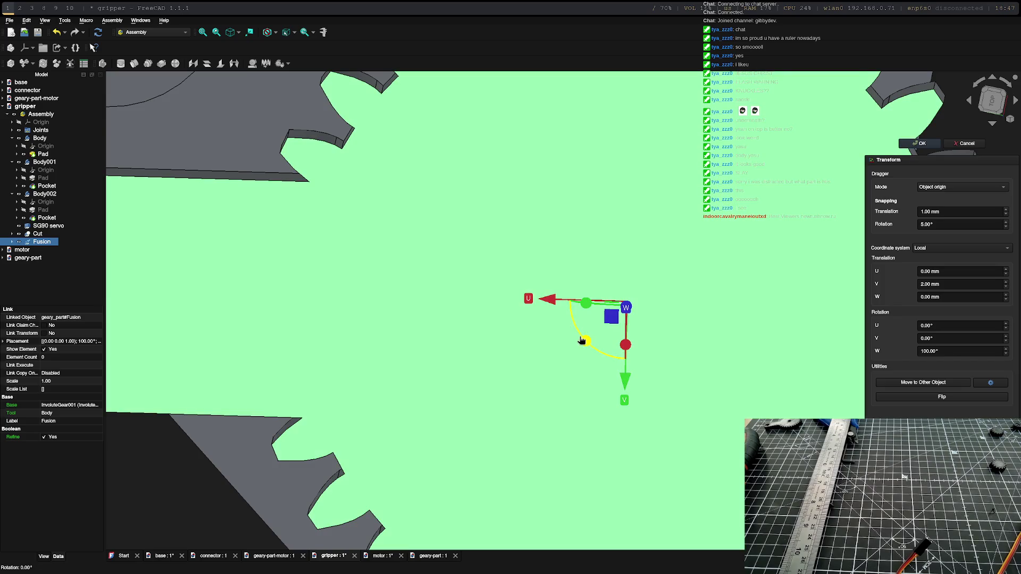
pyautogui.moveTo(582, 341); pyautogui.dragTo(579, 340)
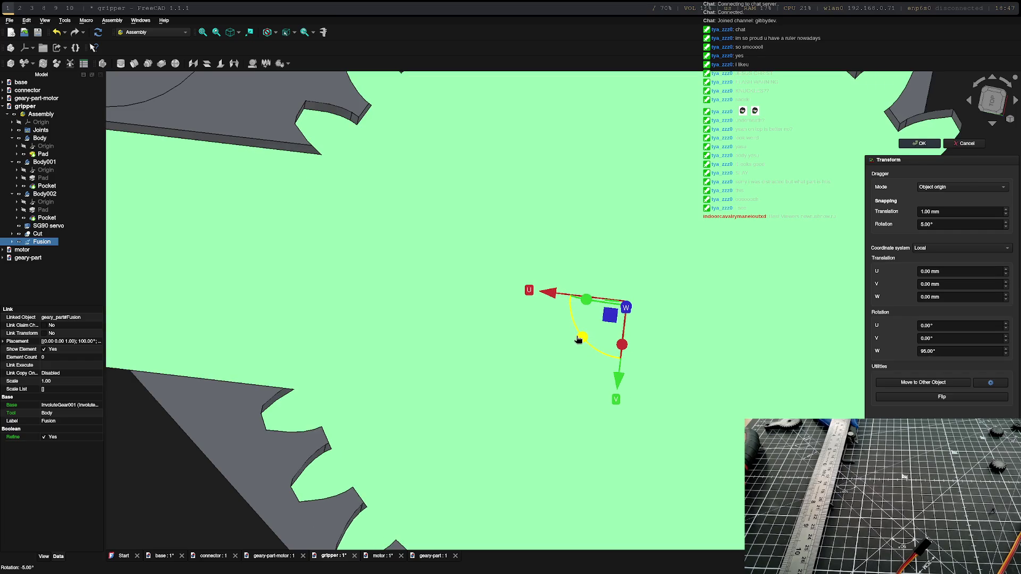
pyautogui.scroll(-8, 579, 340)
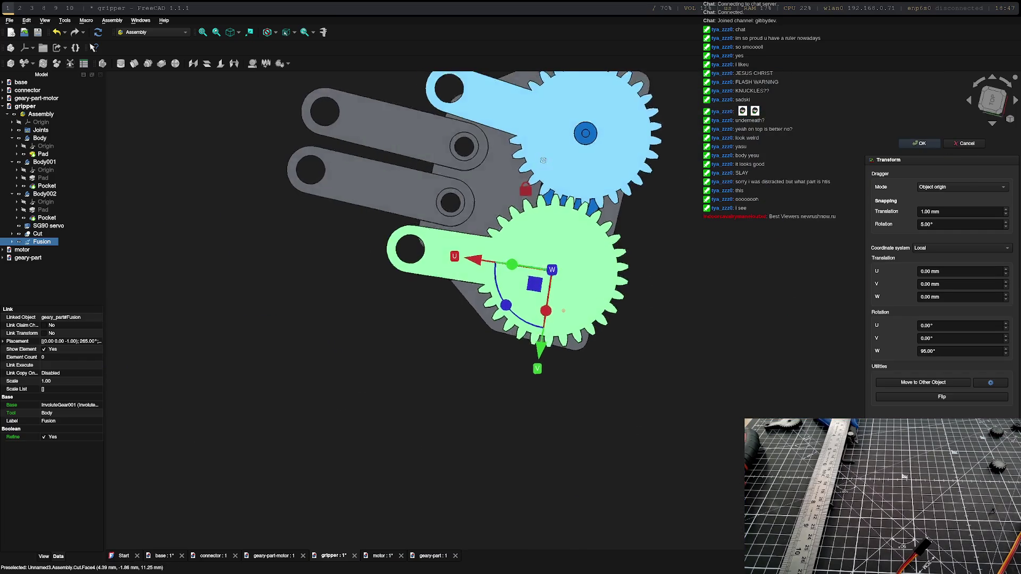
pyautogui.click(989, 100)
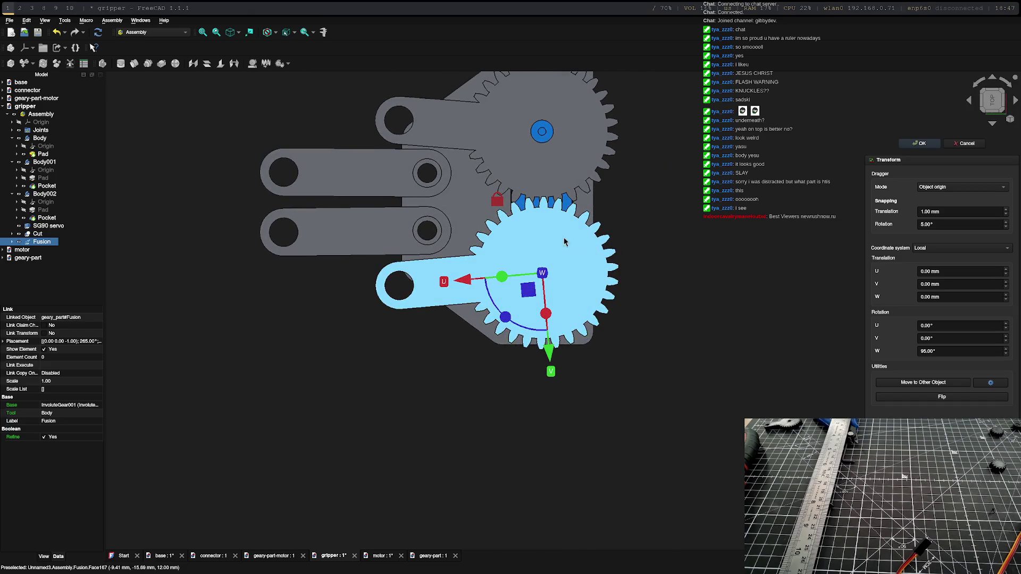
pyautogui.scroll(5, 540, 210)
pyautogui.scroll(1, 541, 210)
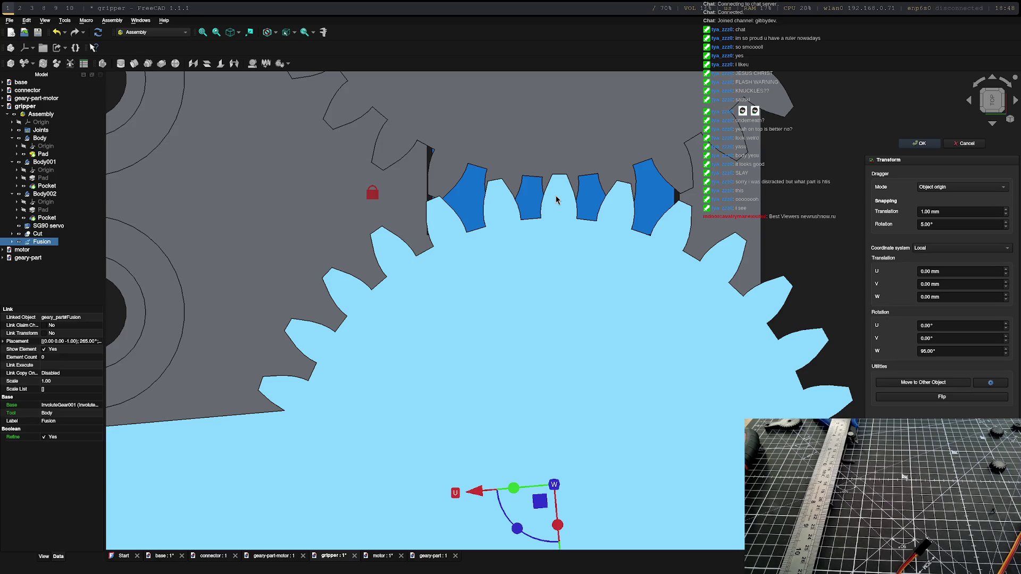
pyautogui.click(556, 199)
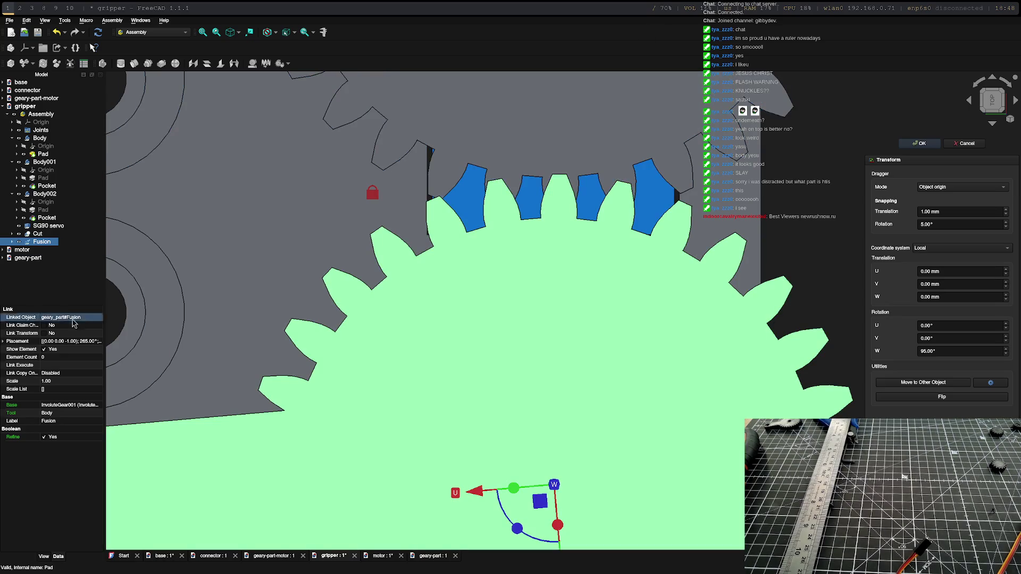
pyautogui.click(56, 282)
pyautogui.scroll(-5, 559, 343)
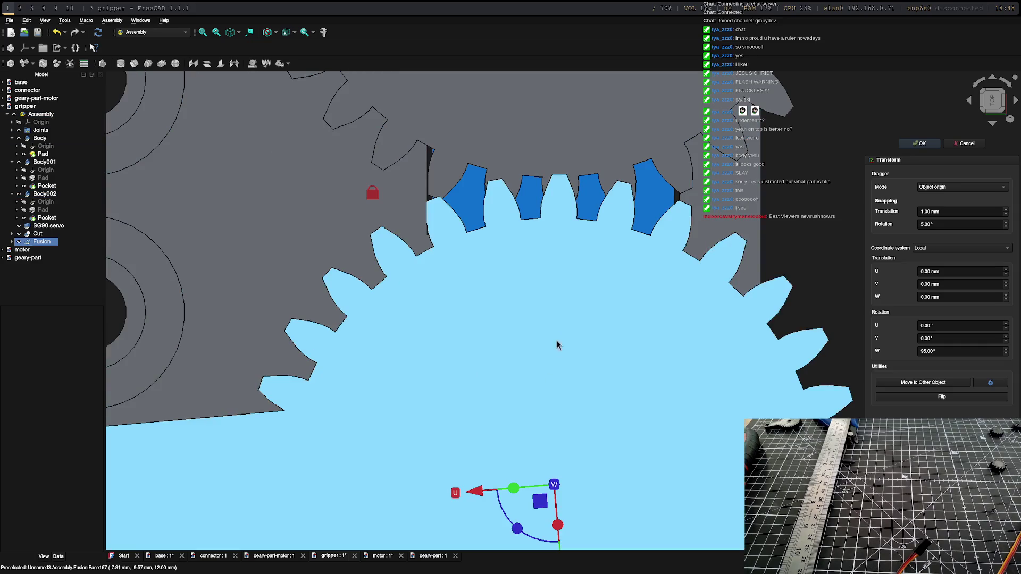
pyautogui.click(583, 358)
pyautogui.rightClick(37, 242)
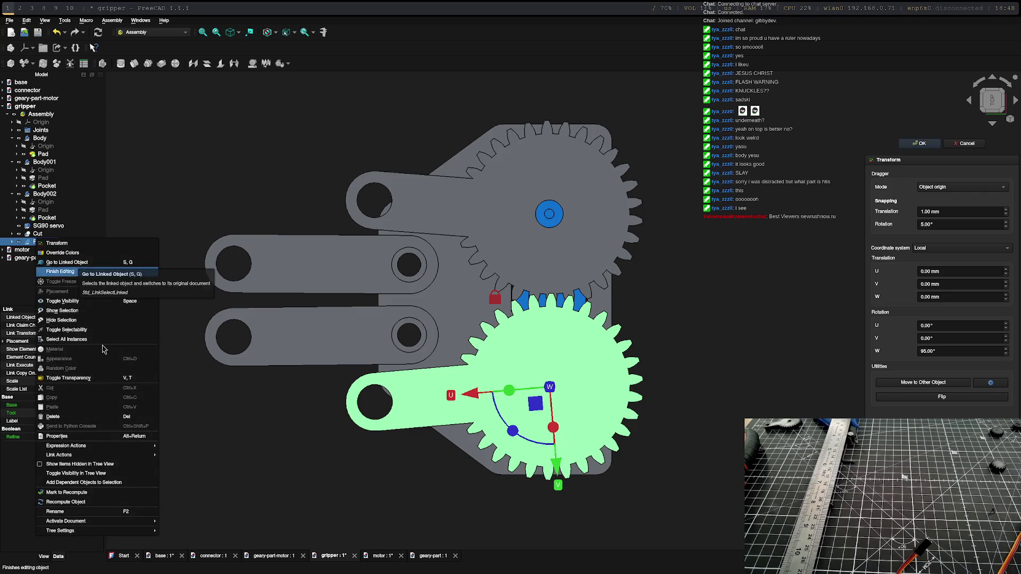
# Step: Confirm the gear's placement and orbit to an angled overview of the gripper assembly
pyautogui.moveTo(79, 521)
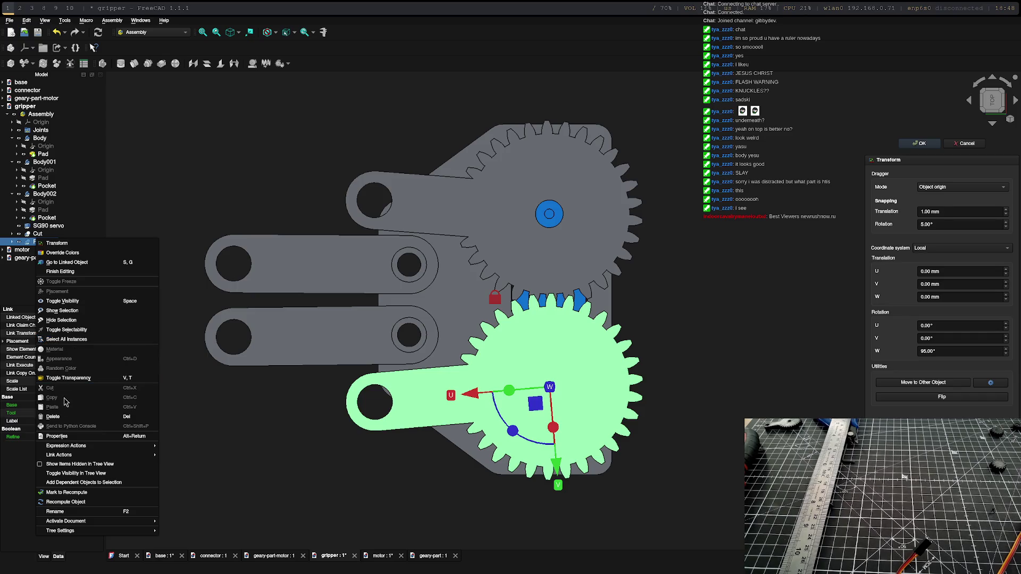
pyautogui.click(64, 417)
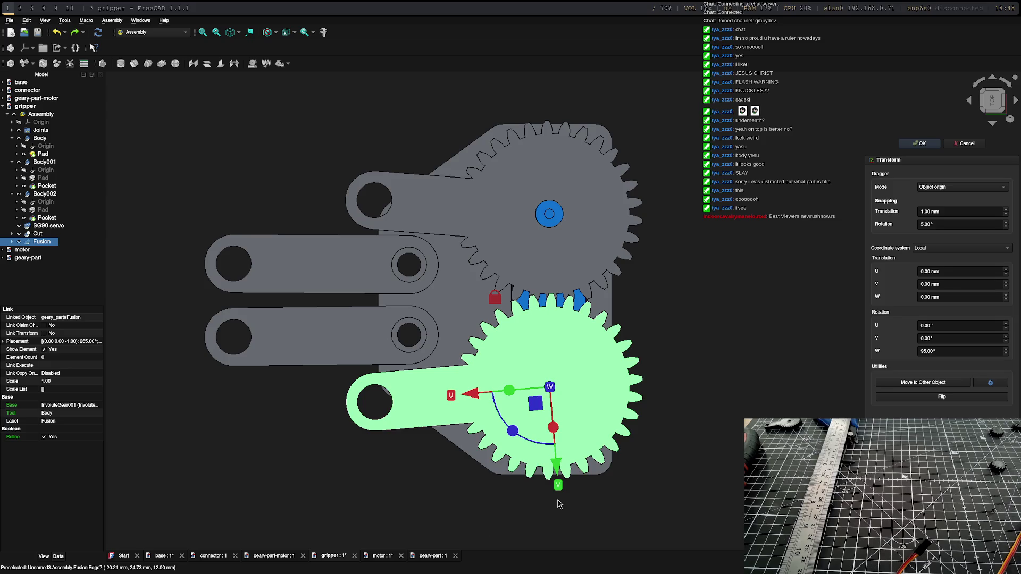
pyautogui.moveTo(580, 488)
pyautogui.mouseDown(button='middle')
pyautogui.moveTo(558, 376)
pyautogui.moveTo(499, 394)
pyautogui.moveTo(495, 419)
pyautogui.mouseUp(button='middle')
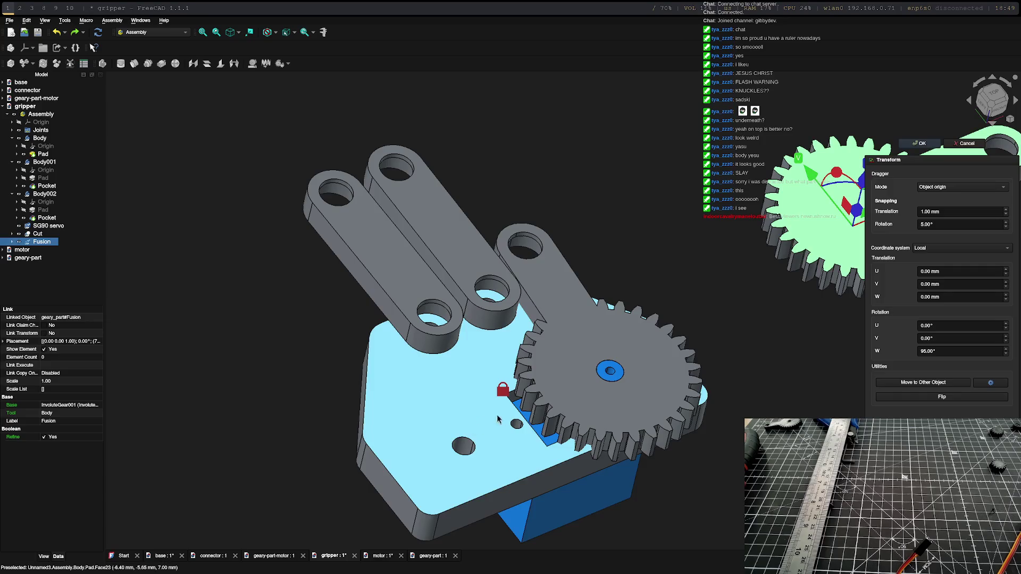
pyautogui.scroll(-5, 582, 419)
pyautogui.press('Return')
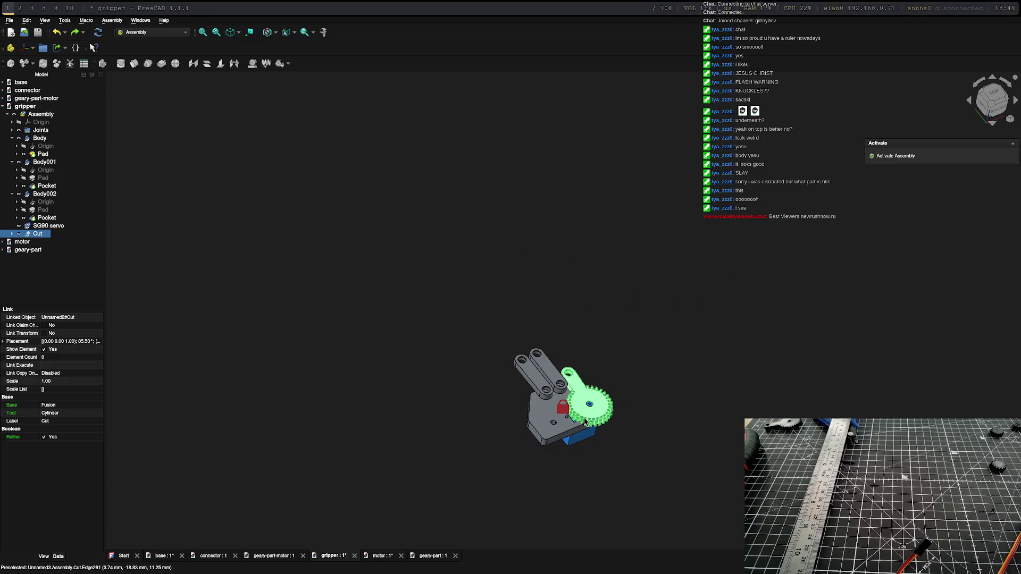
pyautogui.scroll(6, 653, 432)
pyautogui.moveTo(582, 451); pyautogui.dragTo(479, 372, button='middle')
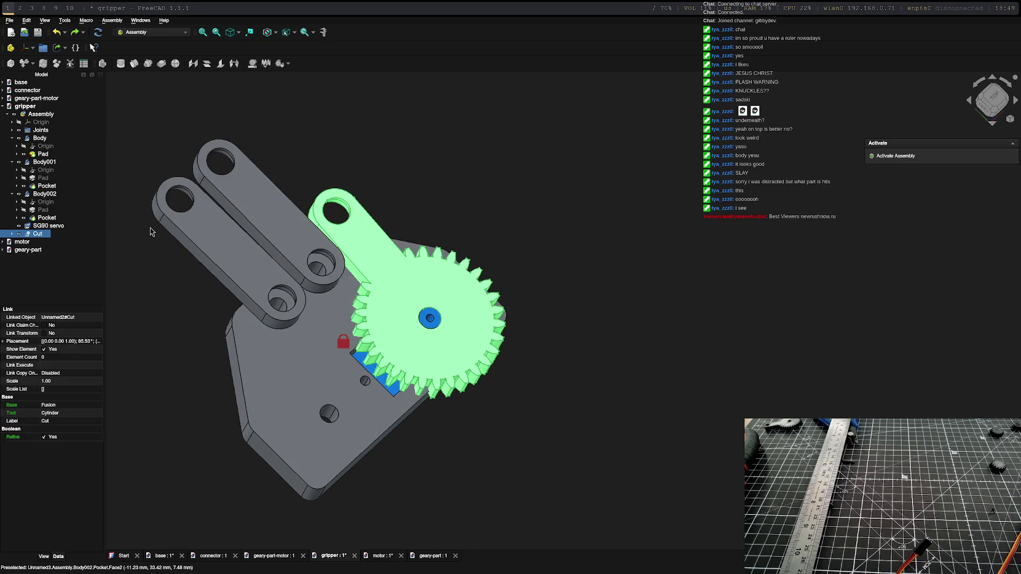
pyautogui.click(10, 20)
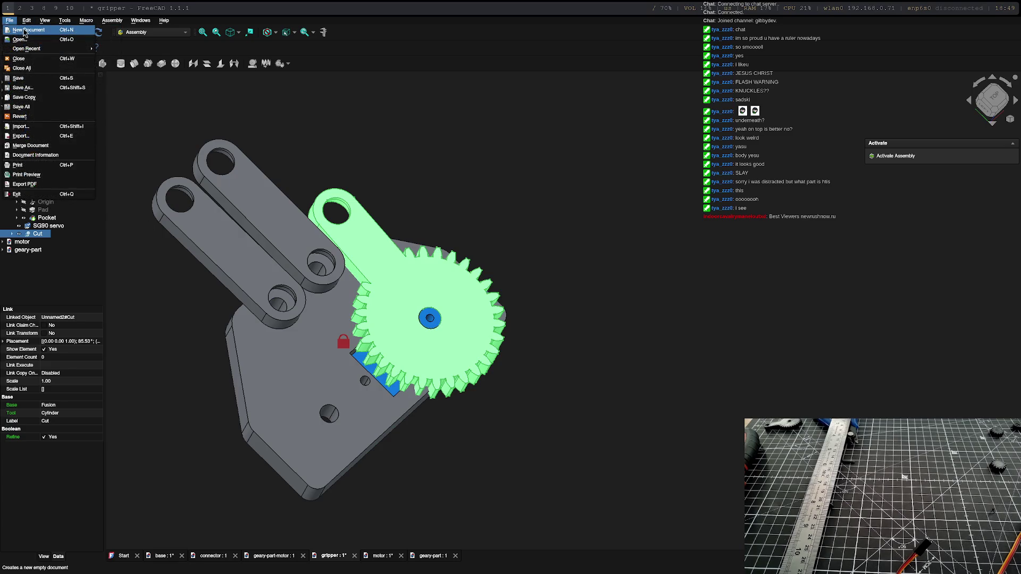
# Step: Start a new document and save it as bearing-geary-thing in the project folder
pyautogui.click(25, 31)
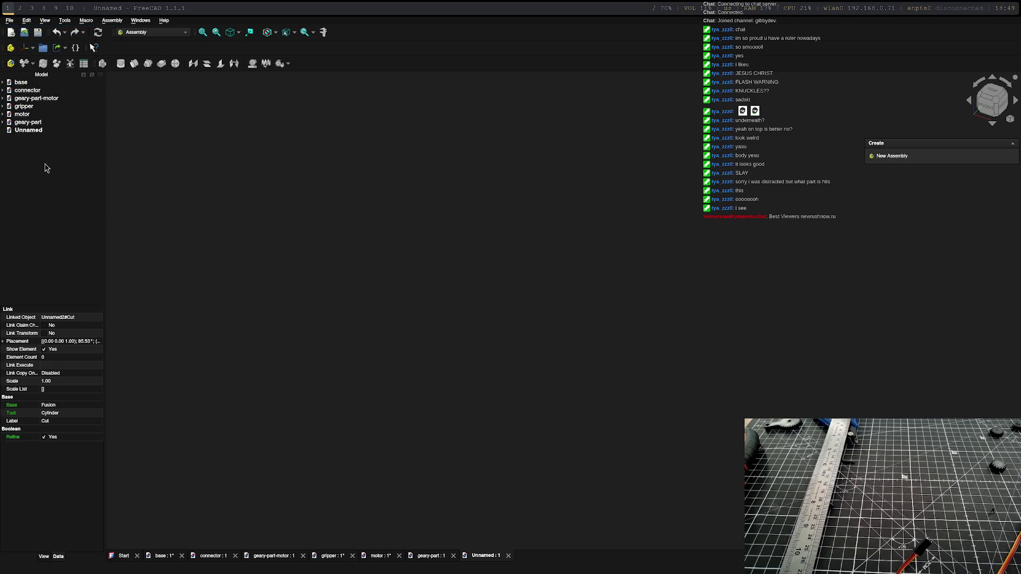
pyautogui.hotkey('ctrl', 's')
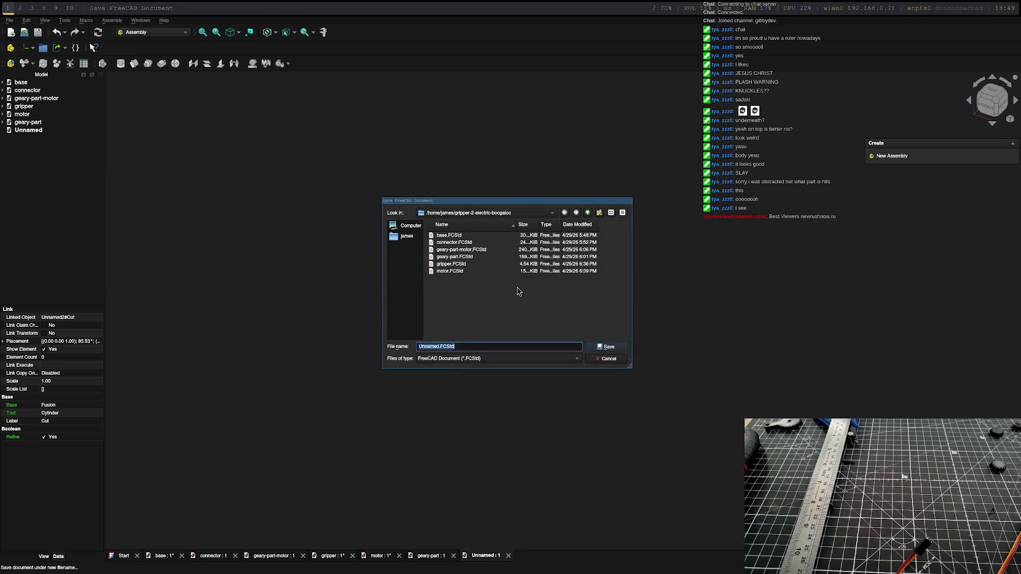
pyautogui.write('bearing-geary-thing')
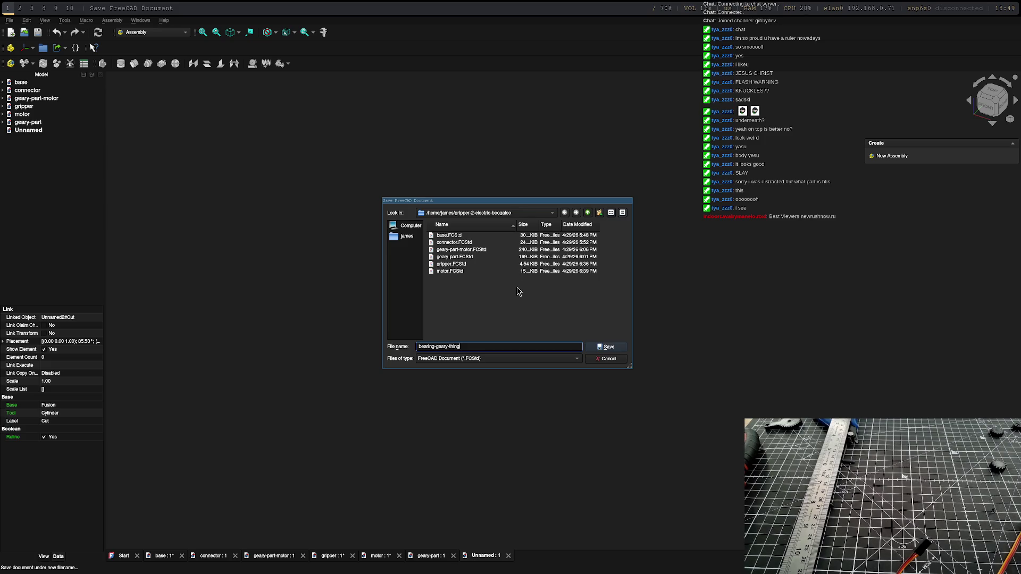
pyautogui.press('Return')
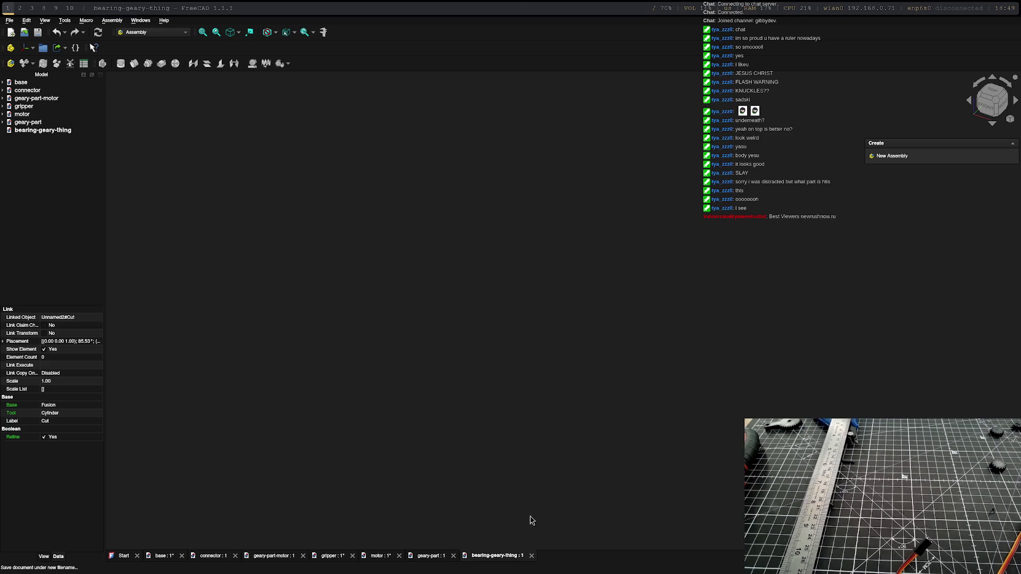
pyautogui.click(151, 33)
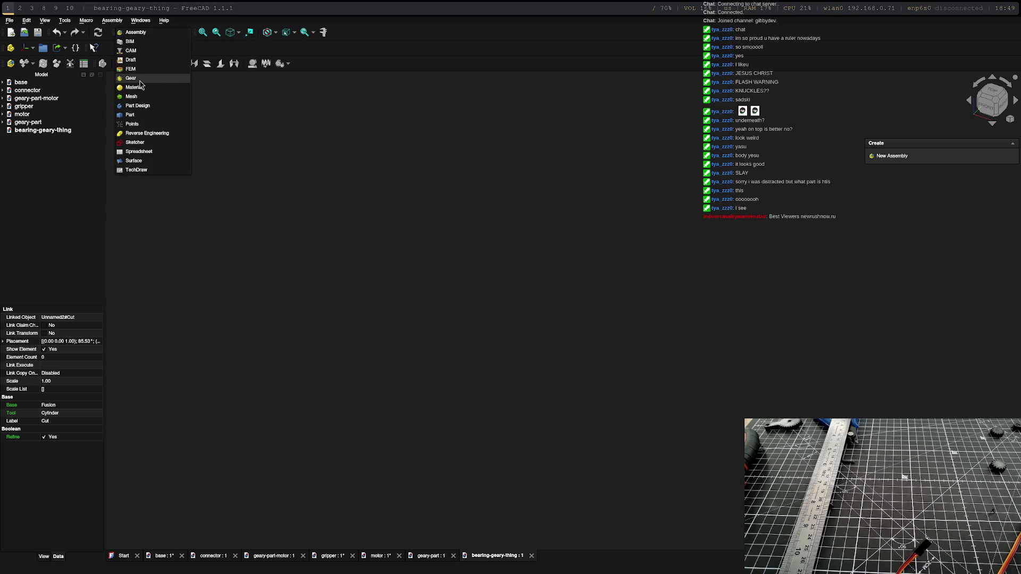
# Step: In the Gear workbench, create an involute gear with 30 teeth
pyautogui.click(142, 85)
pyautogui.click(11, 63)
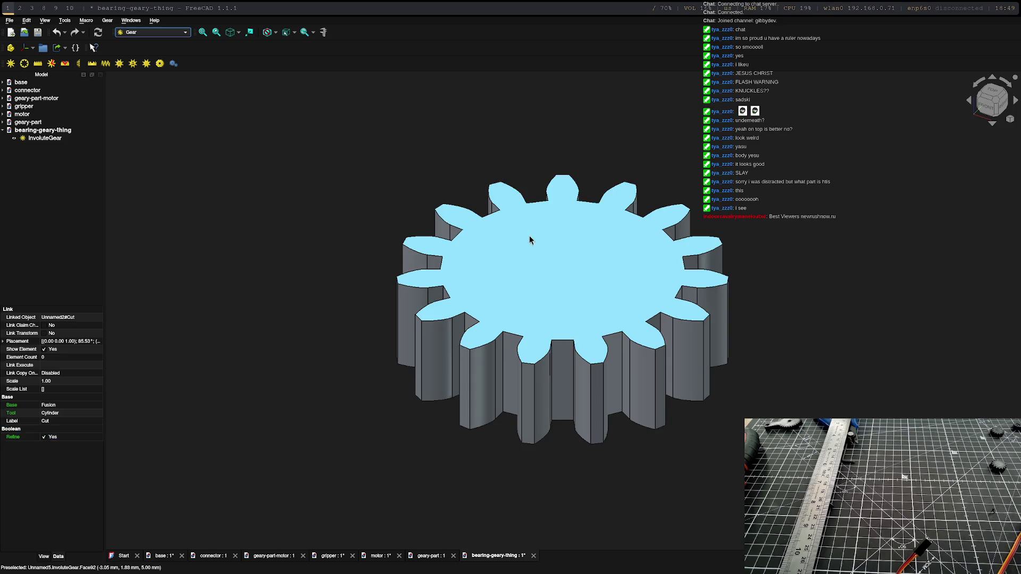
pyautogui.doubleClick(48, 139)
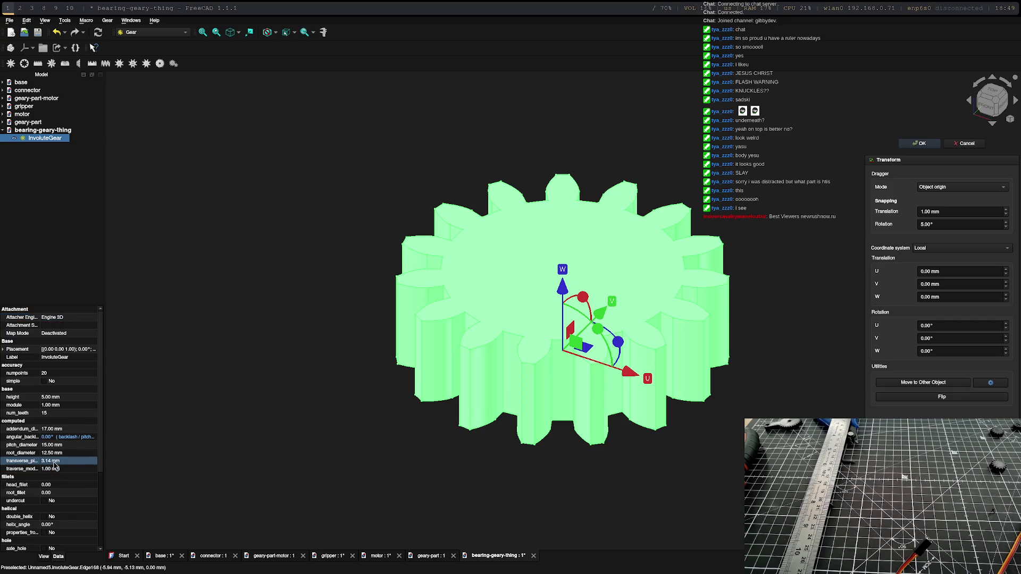
pyautogui.scroll(-2, 56, 463)
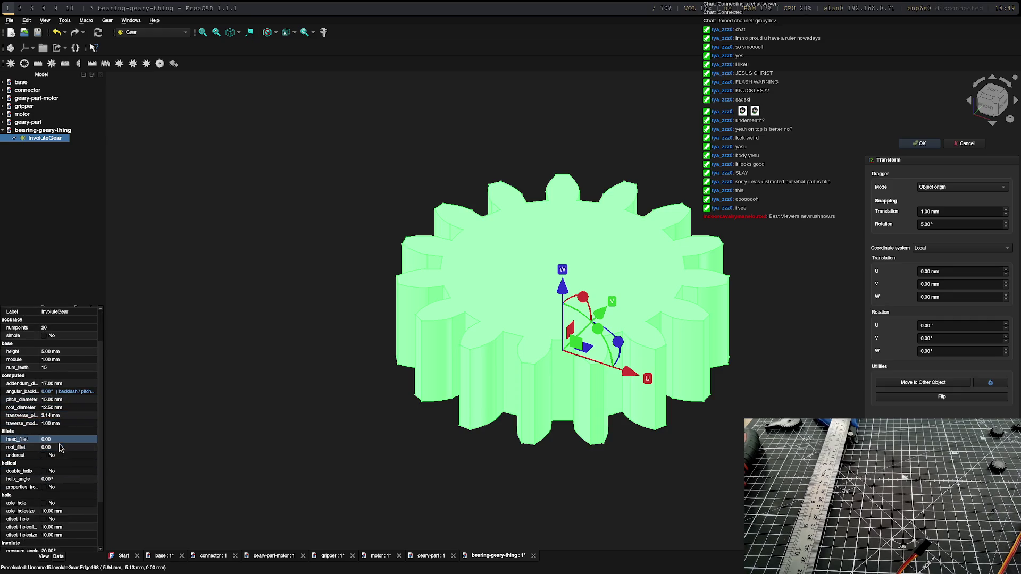
pyautogui.scroll(2, 70, 418)
pyautogui.scroll(-3, 79, 421)
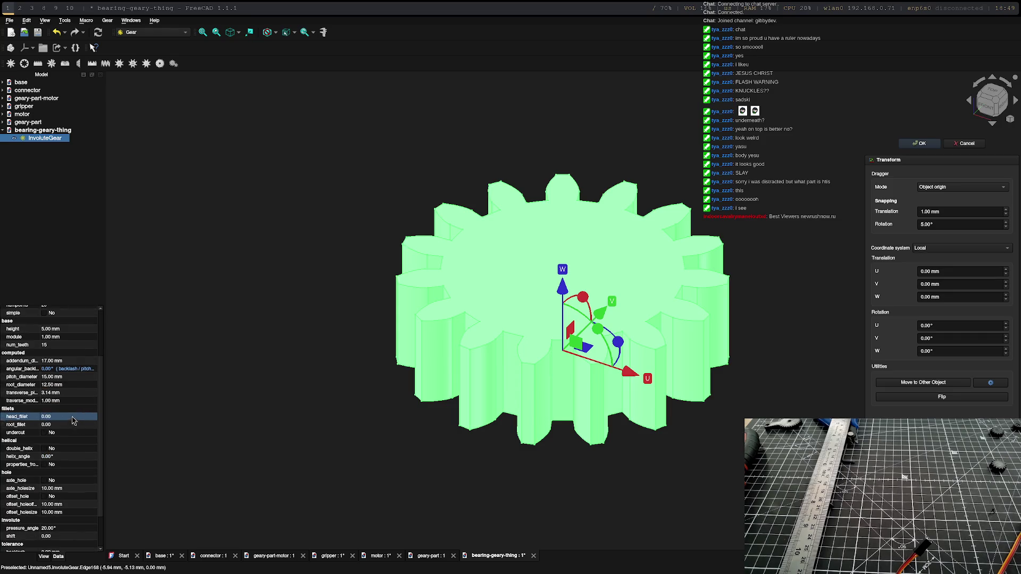
pyautogui.click(46, 329)
pyautogui.click(54, 345)
pyautogui.write('30')
pyautogui.press('Return')
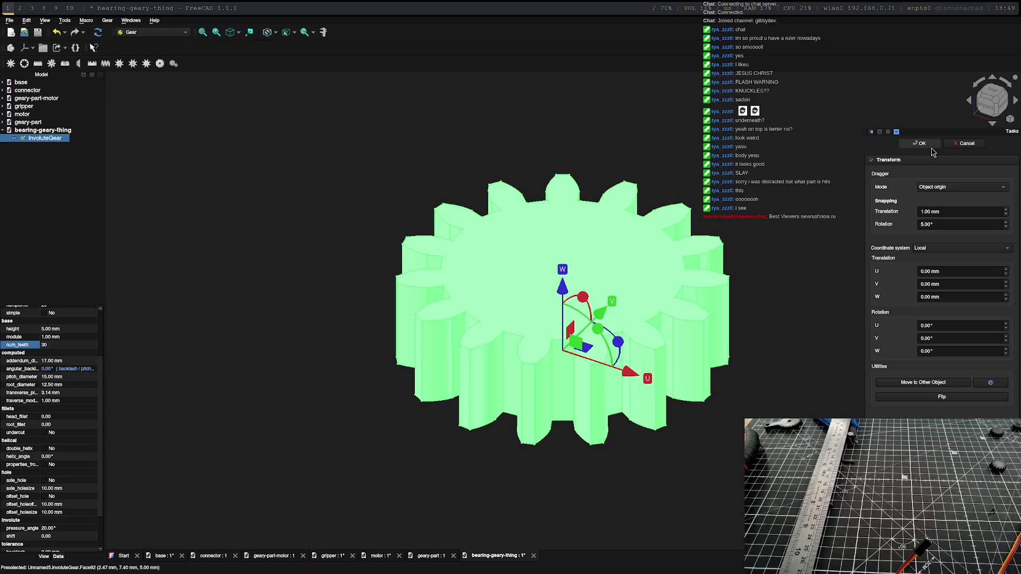
pyautogui.click(928, 145)
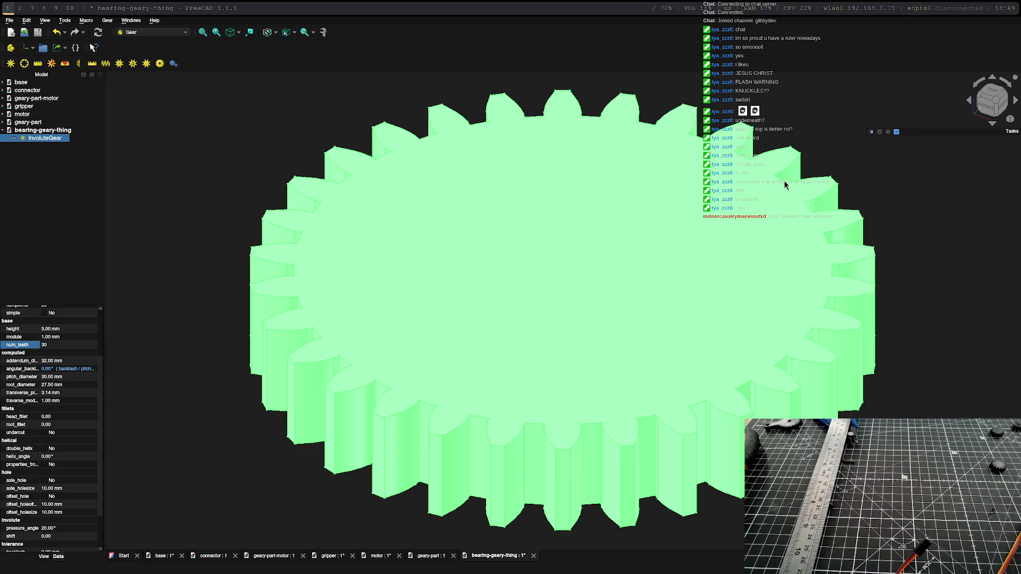
# Step: Switch to Part Design and leave the gear's Transform without changes
pyautogui.moveTo(404, 191)
pyautogui.mouseDown(button='middle')
pyautogui.moveTo(445, 263)
pyautogui.moveTo(487, 244)
pyautogui.mouseUp(button='middle')
pyautogui.rightClick(487, 244)
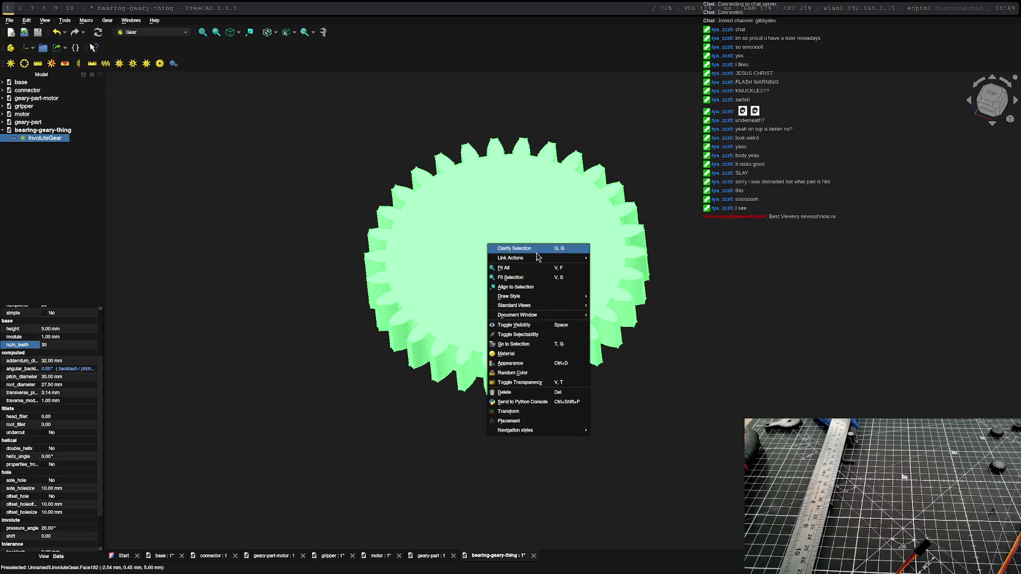
pyautogui.click(178, 34)
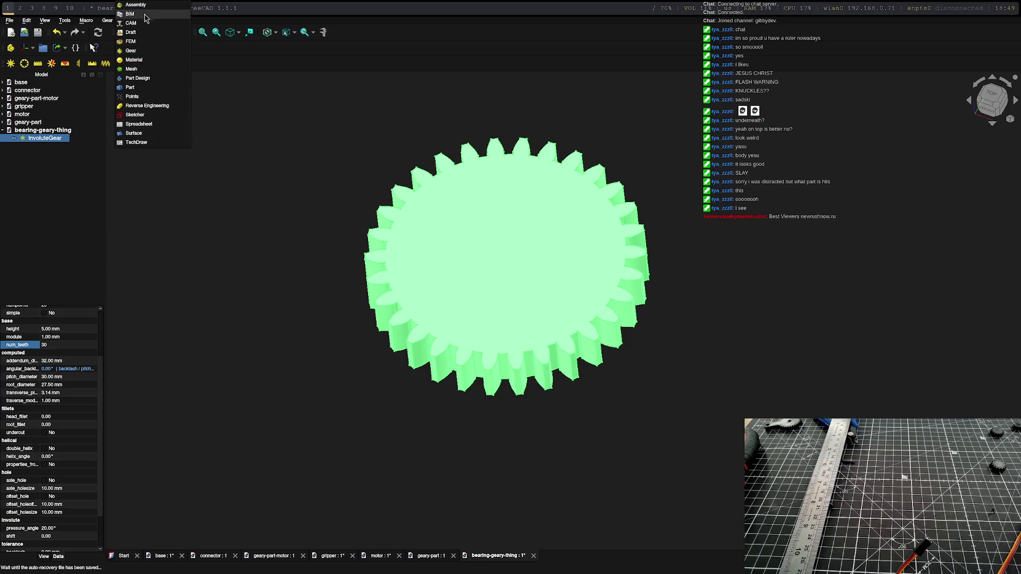
pyautogui.click(143, 80)
pyautogui.rightClick(516, 233)
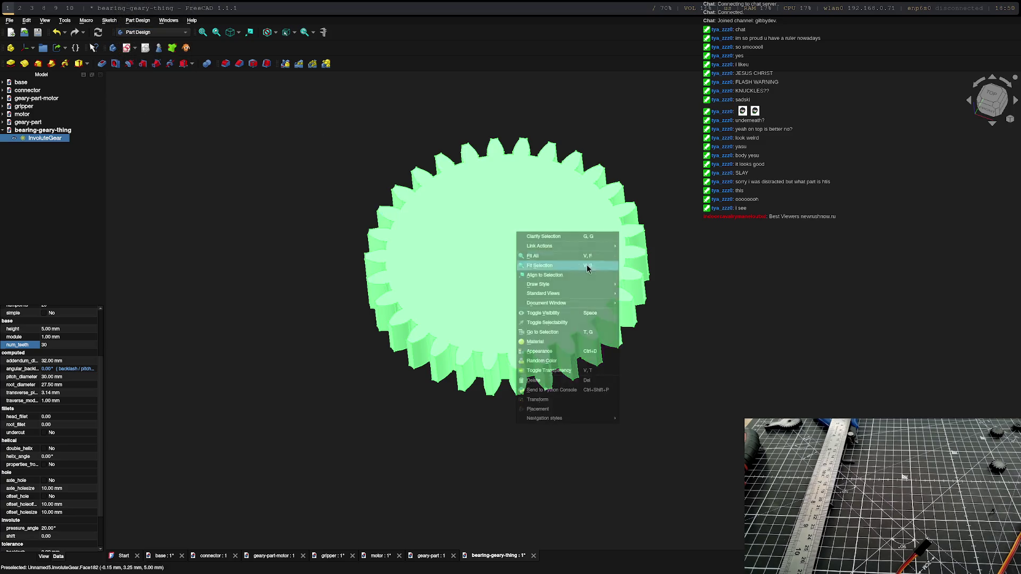
pyautogui.click(553, 399)
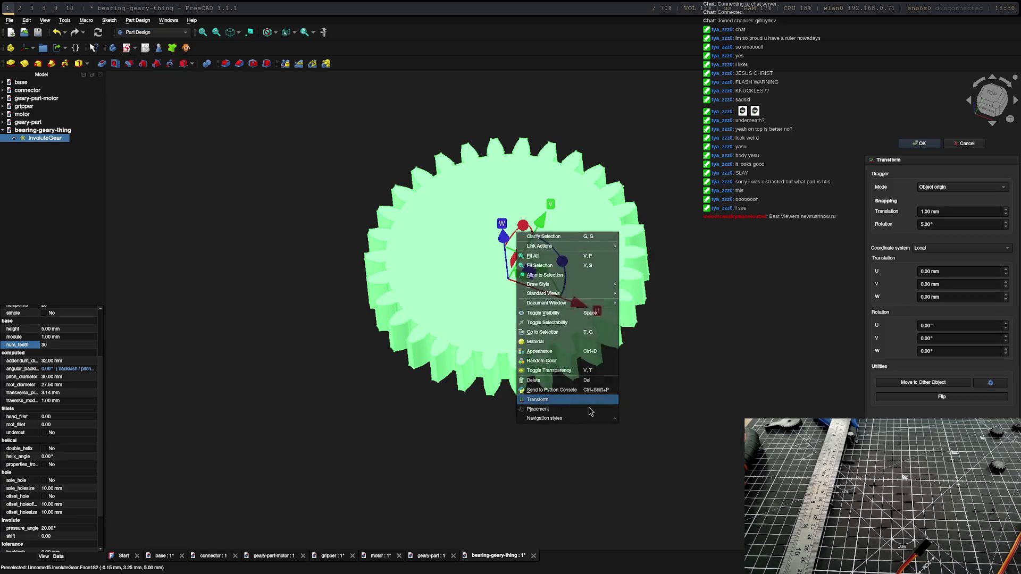
pyautogui.click(922, 225)
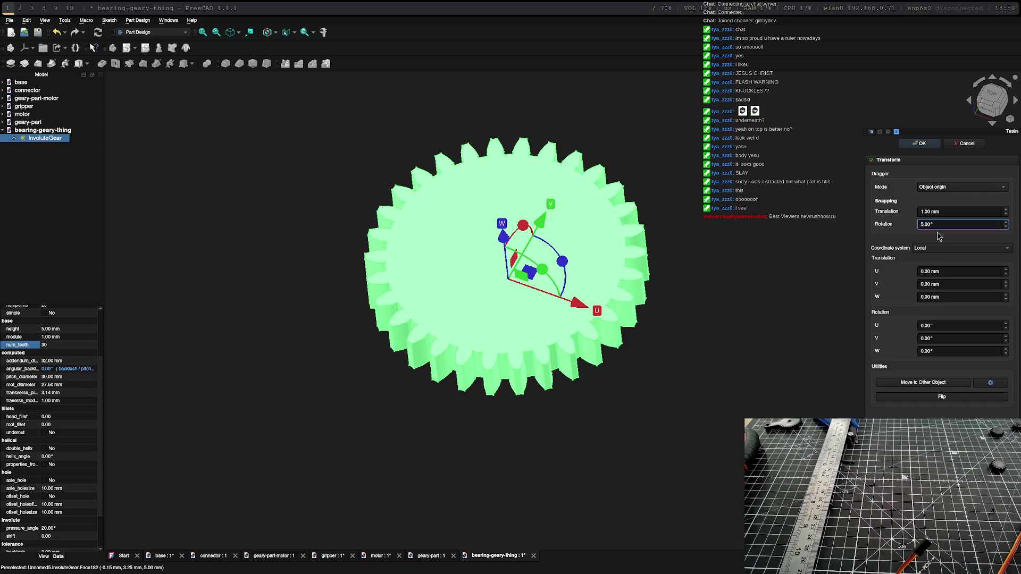
pyautogui.press('Return')
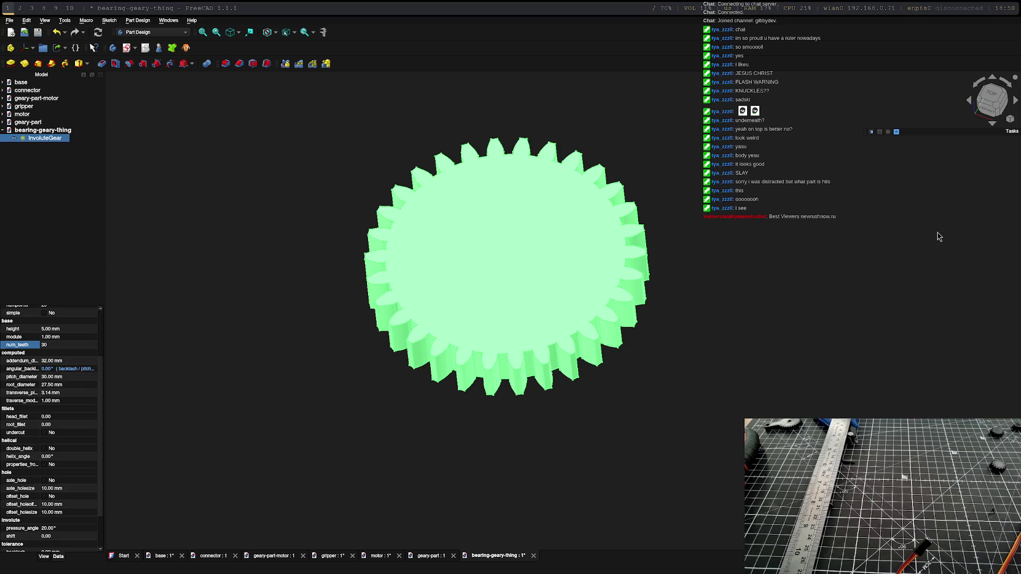
# Step: Orbit around the gear, then view it straight down from the top
pyautogui.scroll(5, 544, 329)
pyautogui.moveTo(544, 329)
pyautogui.mouseDown(button='middle')
pyautogui.moveTo(598, 415)
pyautogui.moveTo(571, 395)
pyautogui.mouseUp(button='middle')
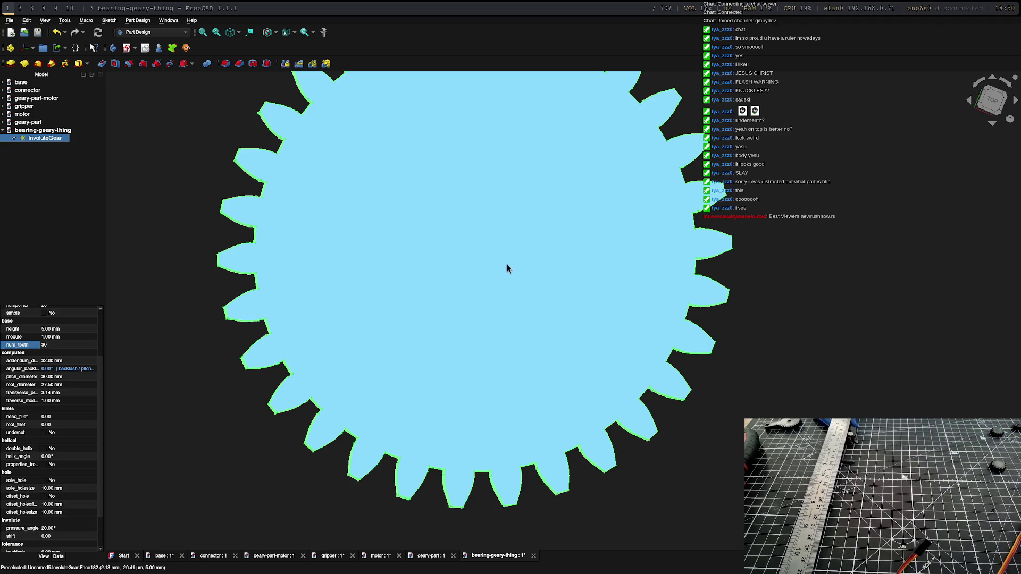
pyautogui.click(282, 147)
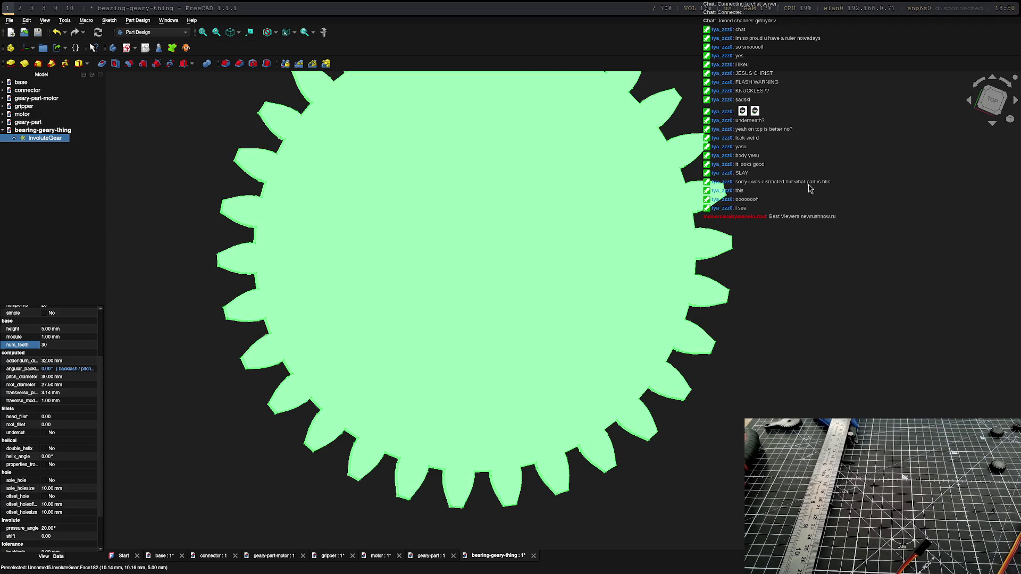
pyautogui.click(992, 100)
pyautogui.scroll(-5, 340, 273)
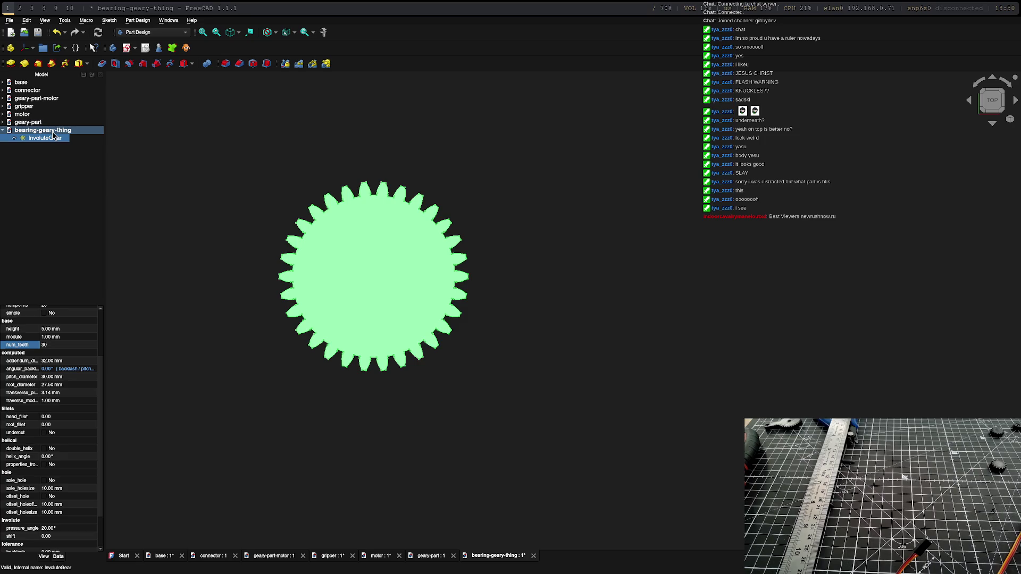
pyautogui.rightClick(43, 133)
# Step: Create a body and XY sketch with a 30 mm, 5 mm-radius slot from the gear's centre
pyautogui.click(27, 133)
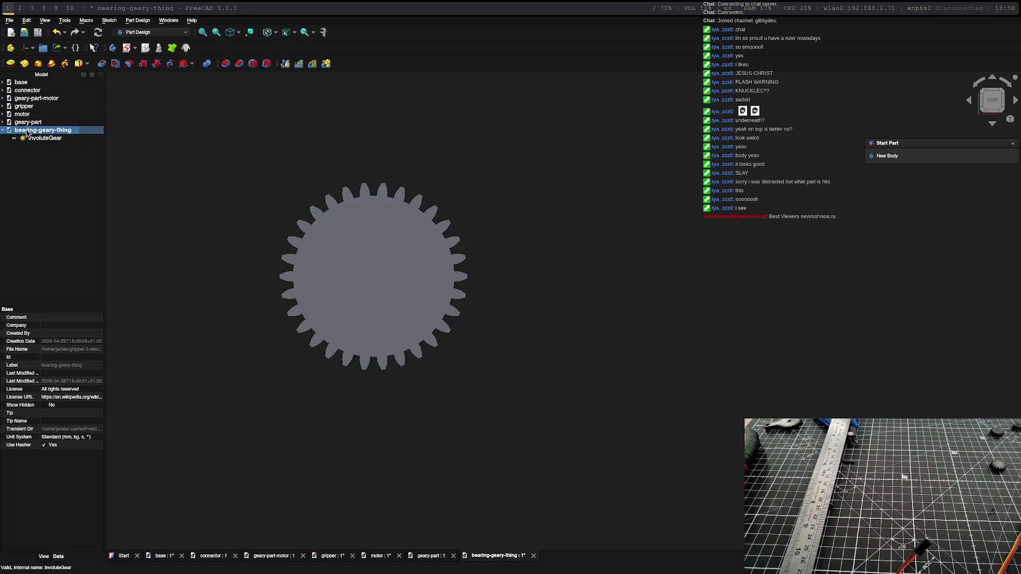
pyautogui.click(897, 158)
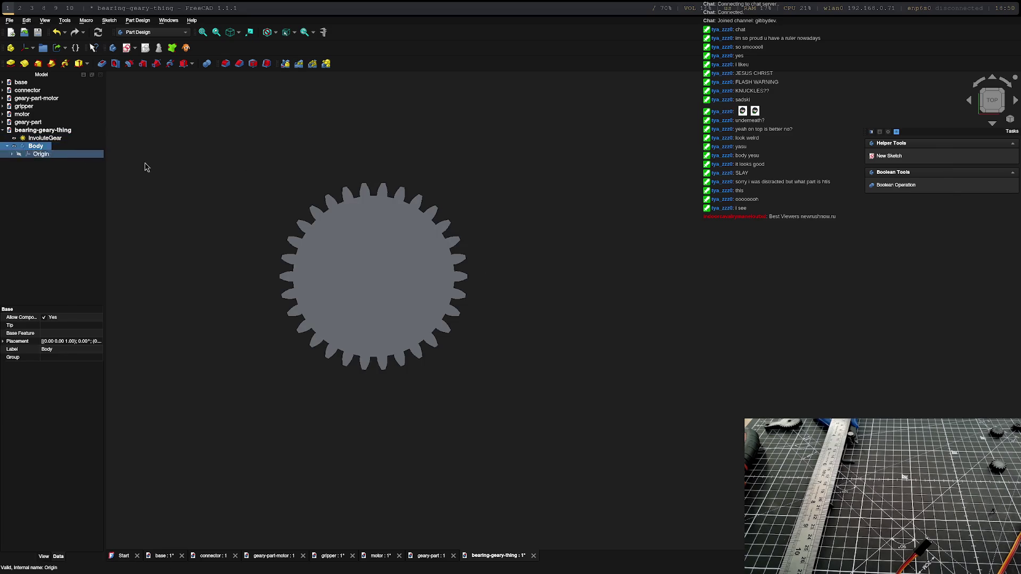
pyautogui.click(889, 155)
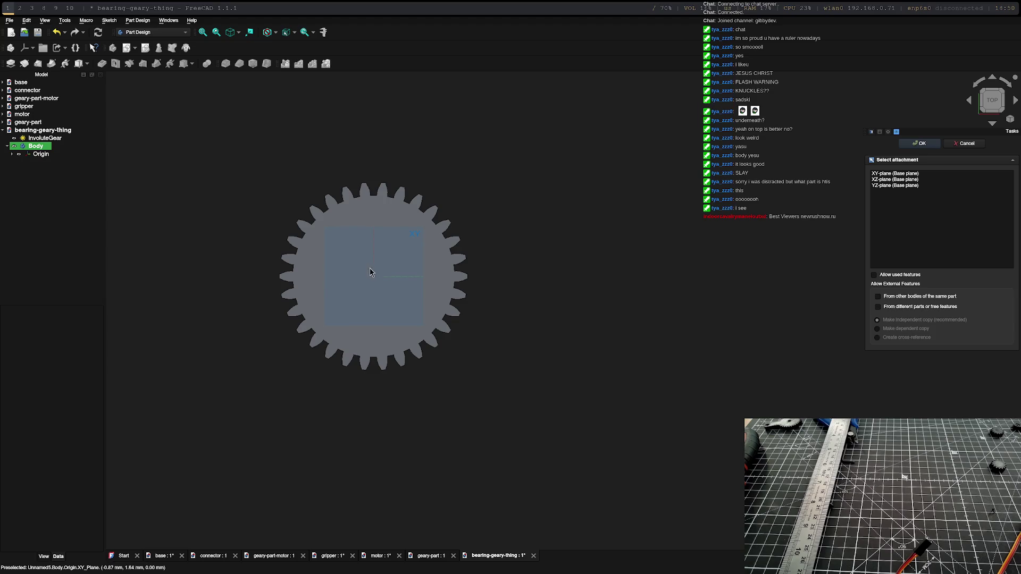
pyautogui.click(342, 286)
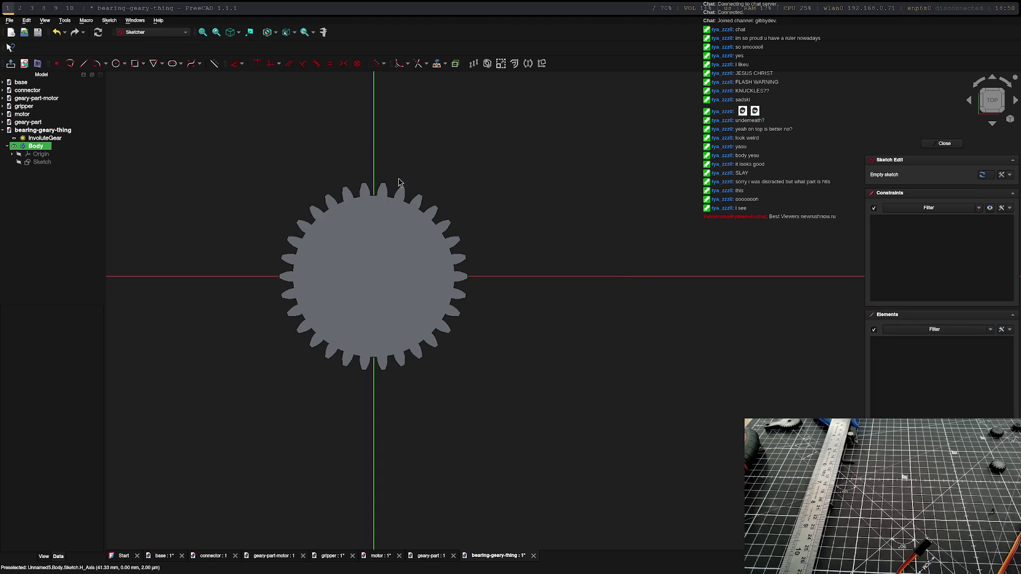
pyautogui.click(172, 64)
pyautogui.click(373, 275)
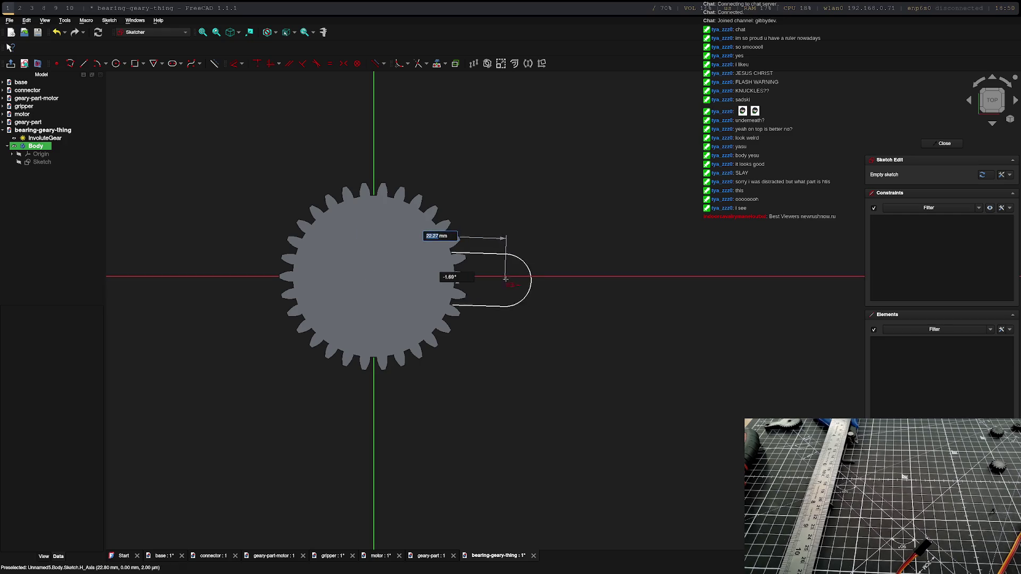
pyautogui.write('30')
pyautogui.press('Tab')
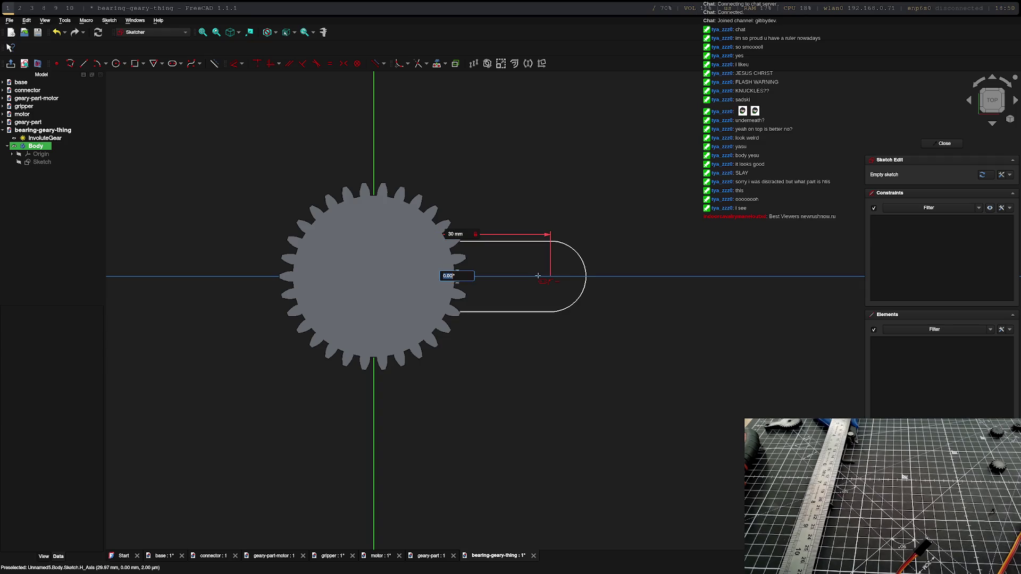
pyautogui.press('Tab')
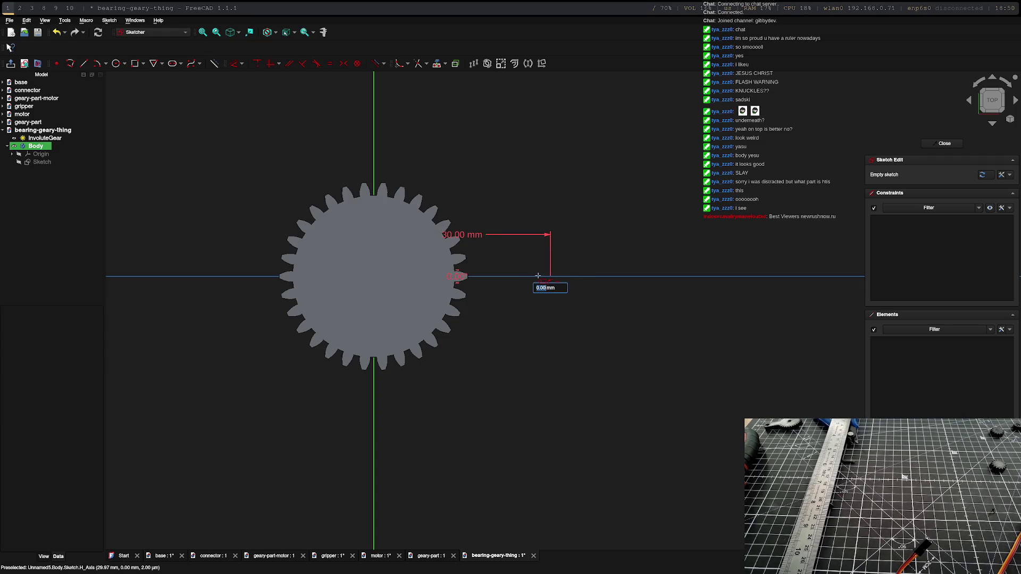
pyautogui.write('5')
pyautogui.press('Tab')
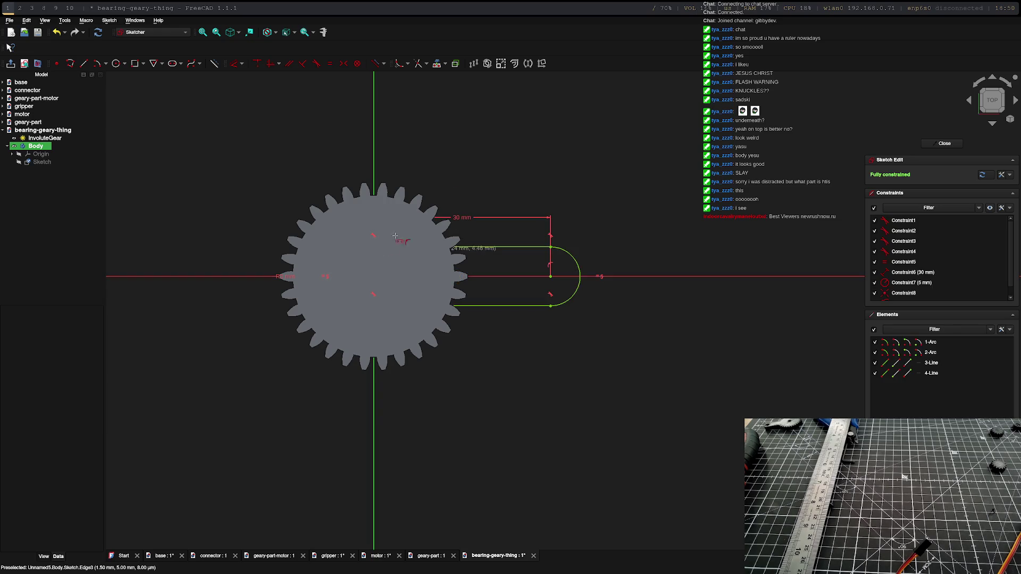
pyautogui.click(944, 143)
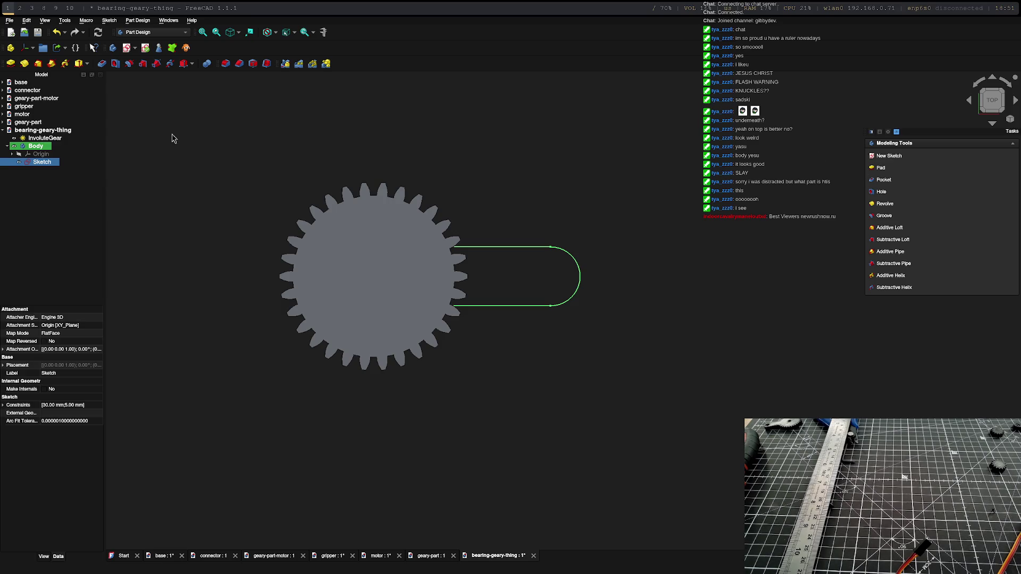
# Step: Add a 6 mm radius circle centred on the arm sketch's rounded end
pyautogui.doubleClick(31, 162)
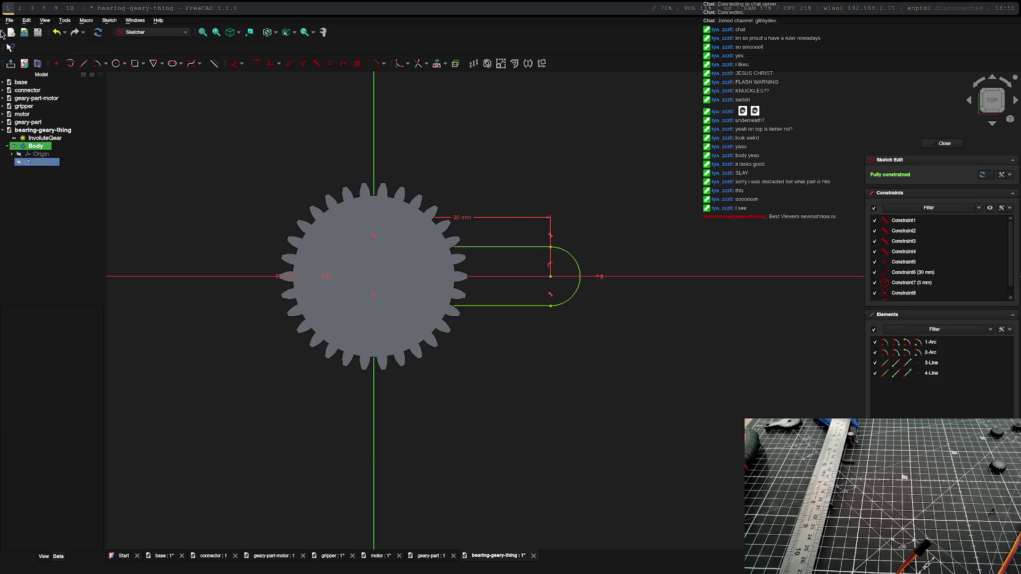
pyautogui.click(116, 64)
pyautogui.click(550, 277)
pyautogui.click(560, 288)
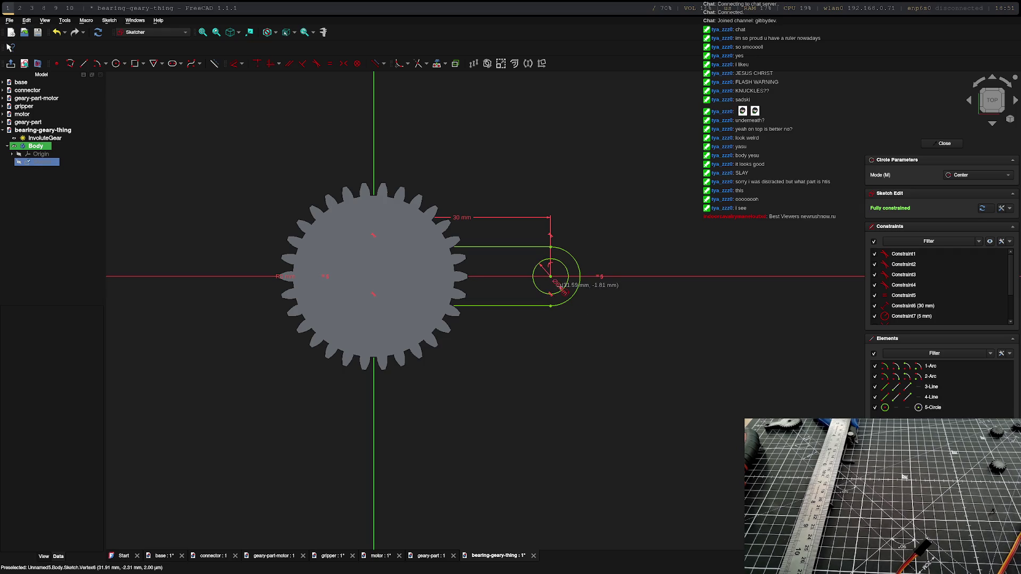
pyautogui.click(944, 143)
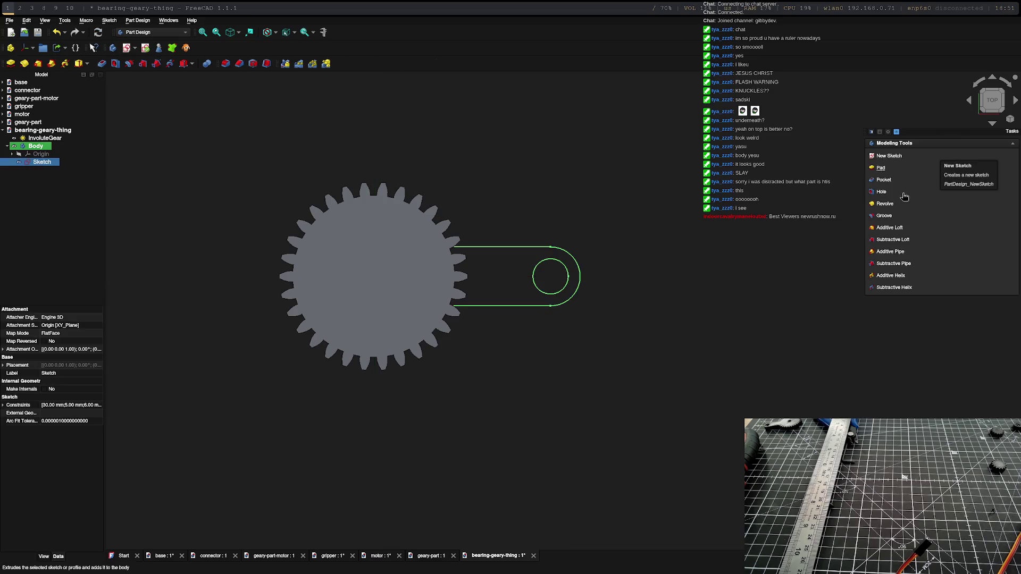
# Step: Pad the arm sketch into a solid with the bearing hole
pyautogui.click(880, 168)
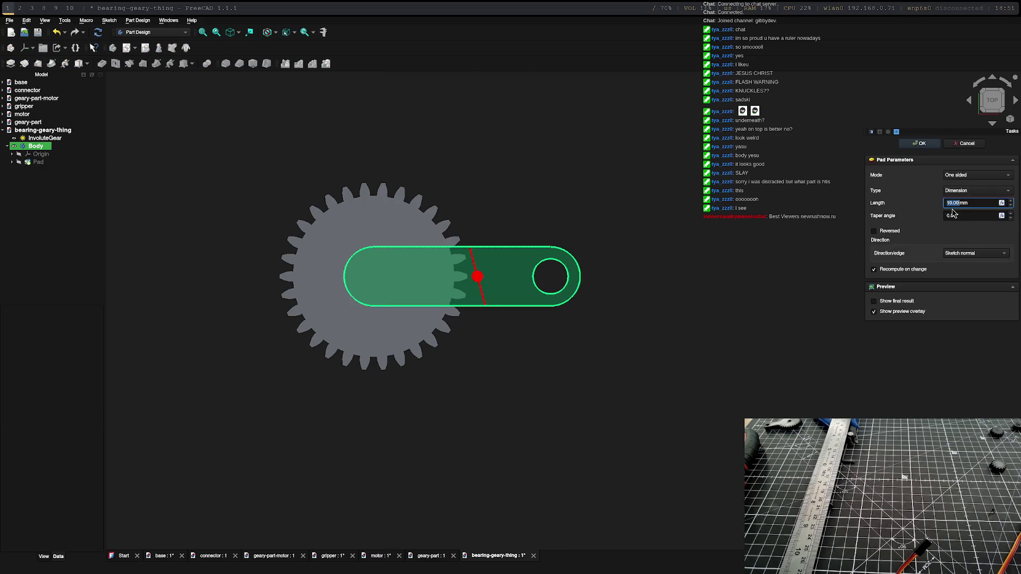
pyautogui.press('Return')
pyautogui.moveTo(559, 339)
pyautogui.mouseDown(button='middle')
pyautogui.moveTo(535, 193)
pyautogui.moveTo(581, 341)
pyautogui.mouseUp(button='middle')
pyautogui.scroll(5, 550, 271)
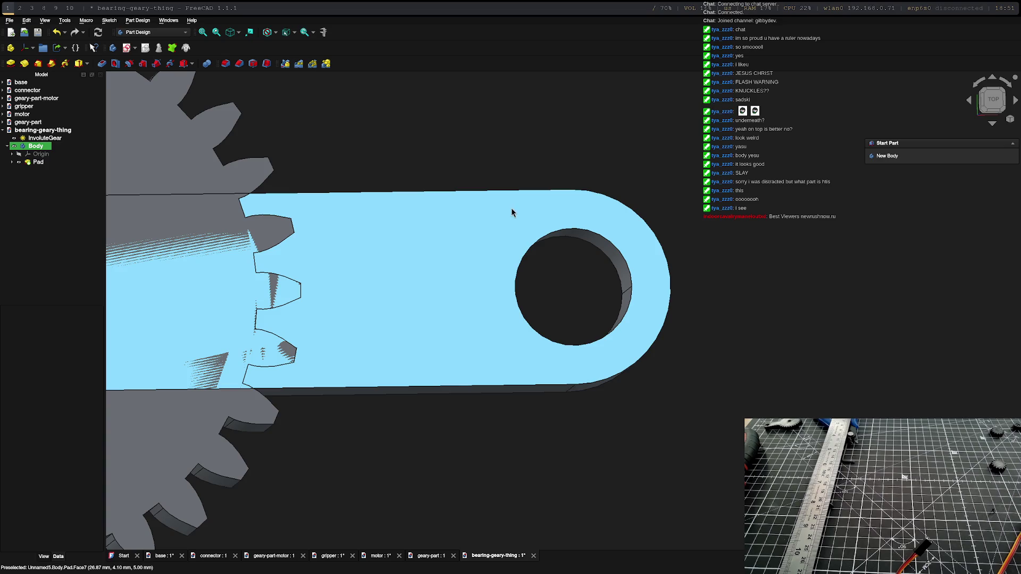
# Step: On the arm's top face, sketch an 8 mm circle around the projected hole edge
pyautogui.click(512, 210)
pyautogui.click(890, 160)
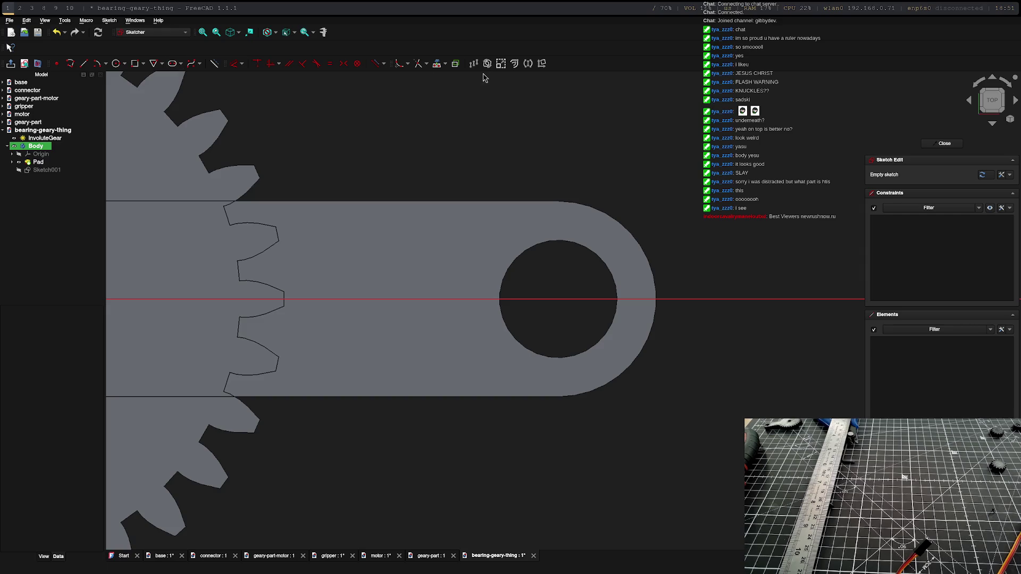
pyautogui.click(436, 71)
pyautogui.click(571, 242)
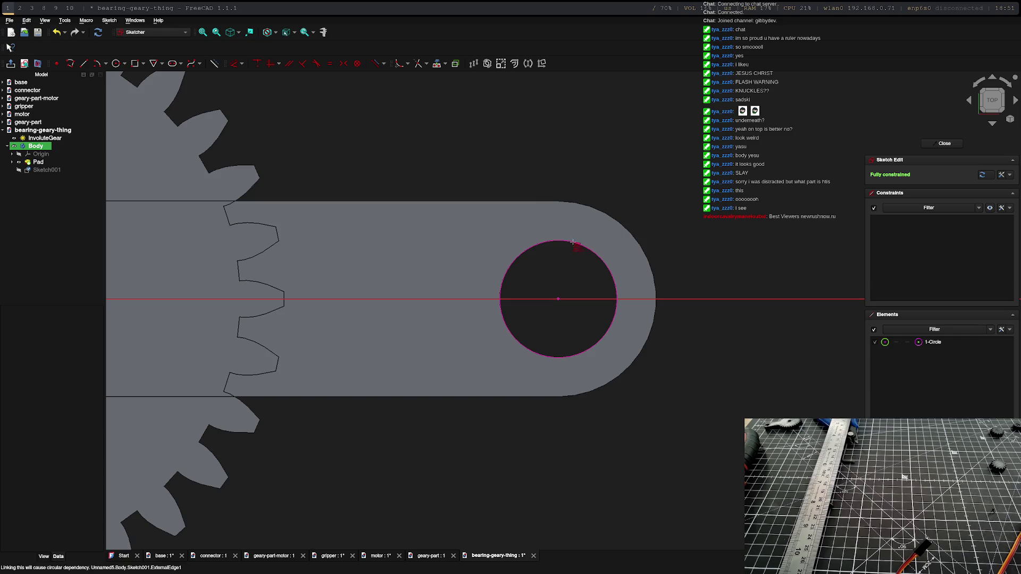
pyautogui.press('Escape')
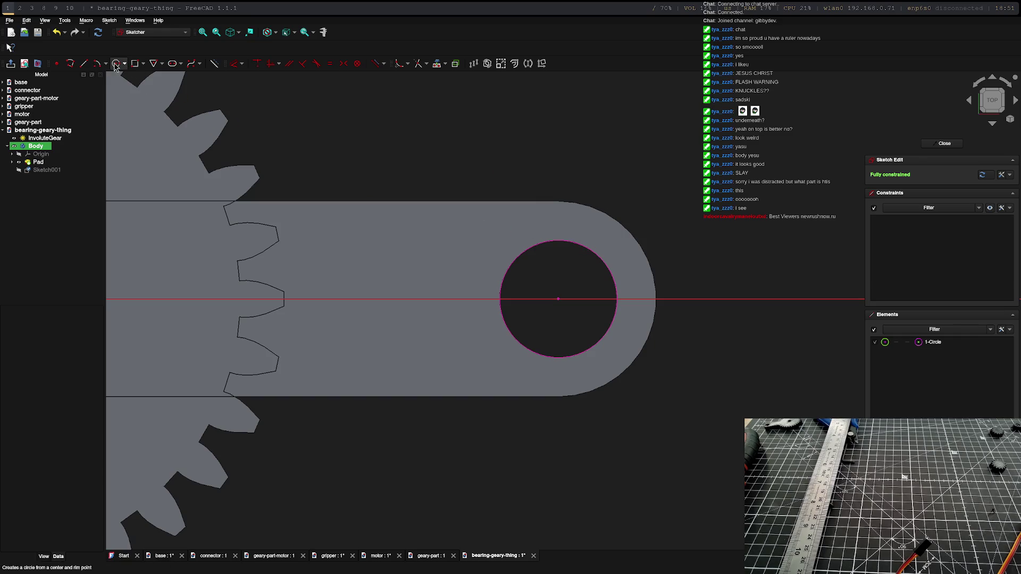
pyautogui.click(116, 63)
pyautogui.click(557, 299)
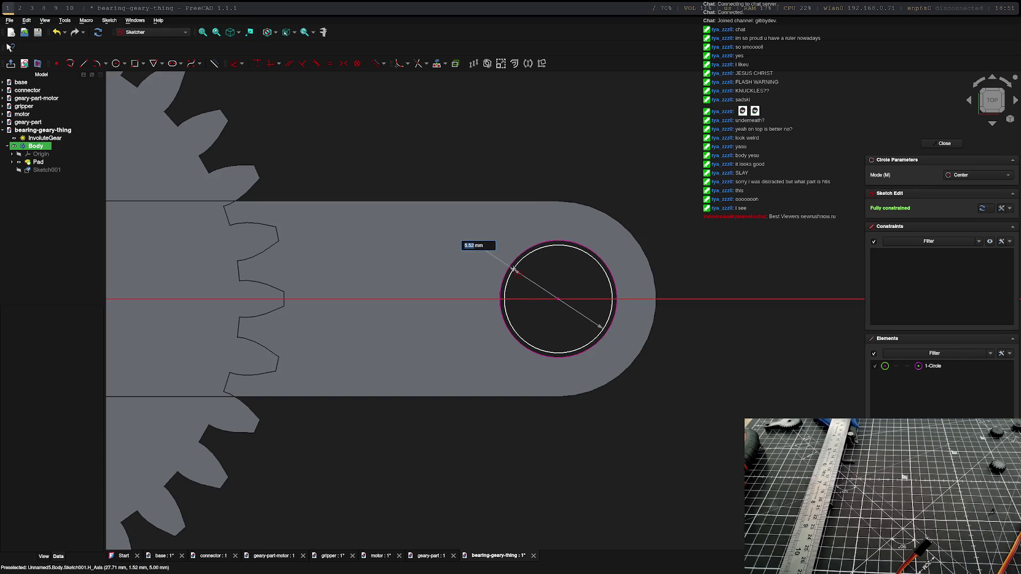
pyautogui.write('8')
pyautogui.press('Return')
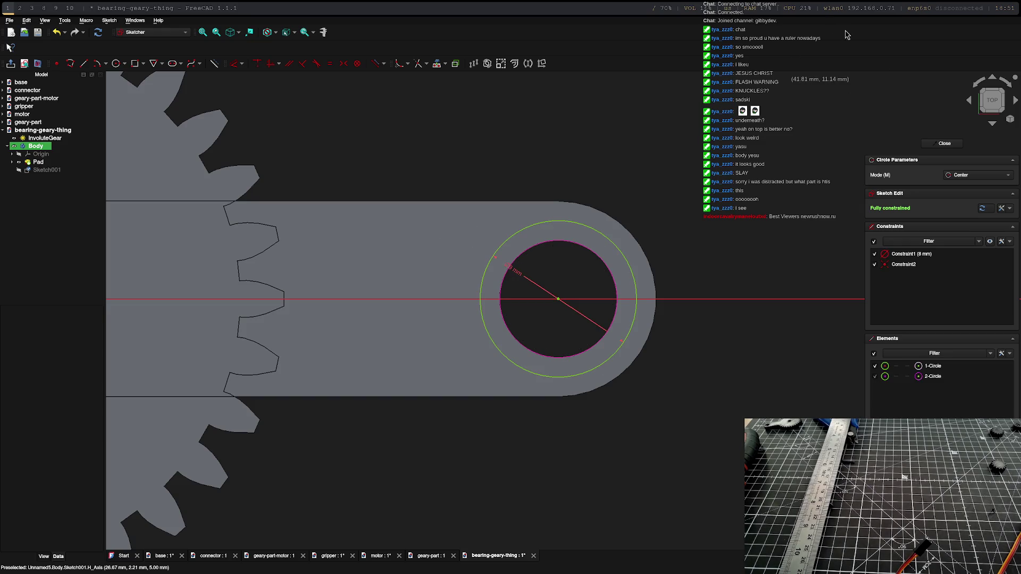
pyautogui.click(944, 143)
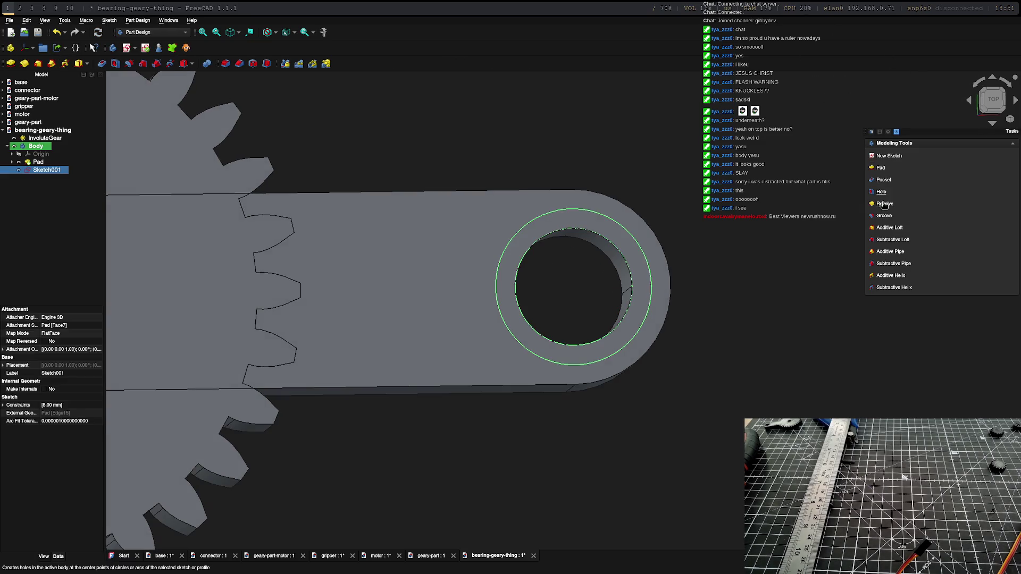
# Step: Pocket the 8 mm ring to form the counterbore around the hole
pyautogui.click(884, 181)
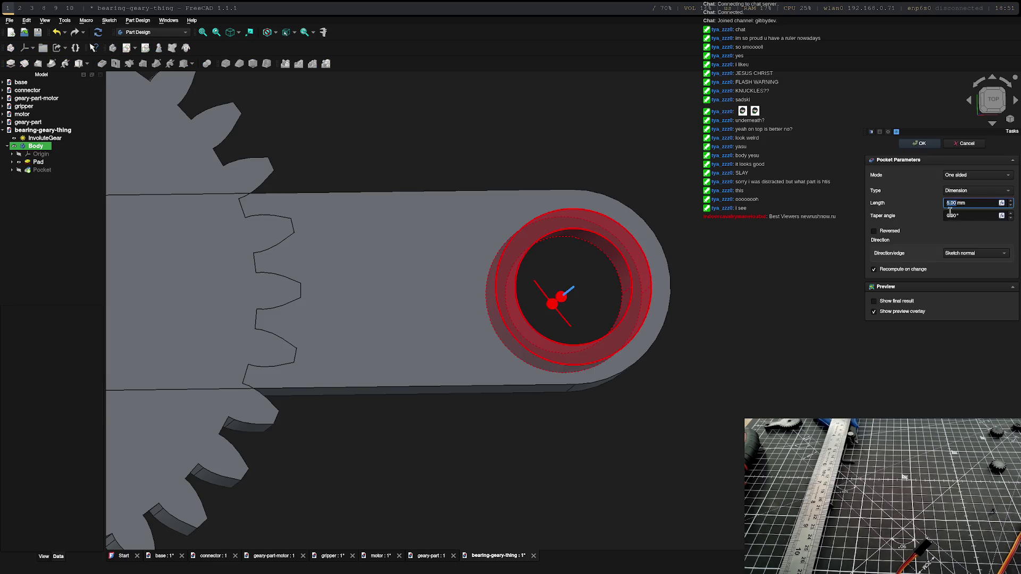
pyautogui.press('Return')
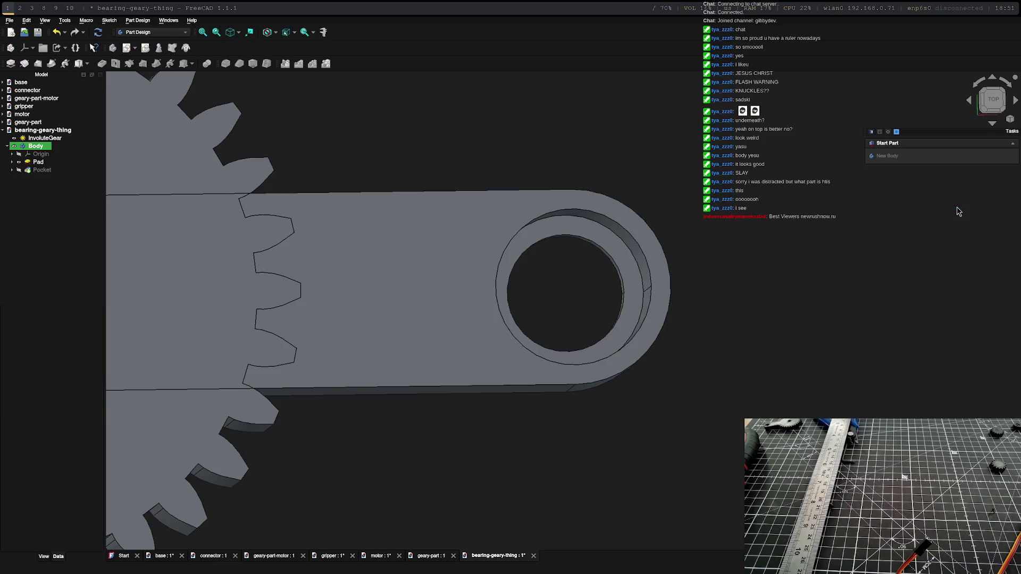
pyautogui.moveTo(824, 130)
pyautogui.mouseDown(button='middle')
pyautogui.moveTo(606, 267)
pyautogui.moveTo(311, 407)
pyautogui.moveTo(478, 319)
pyautogui.moveTo(298, 239)
pyautogui.mouseUp(button='middle')
pyautogui.scroll(-5, 298, 239)
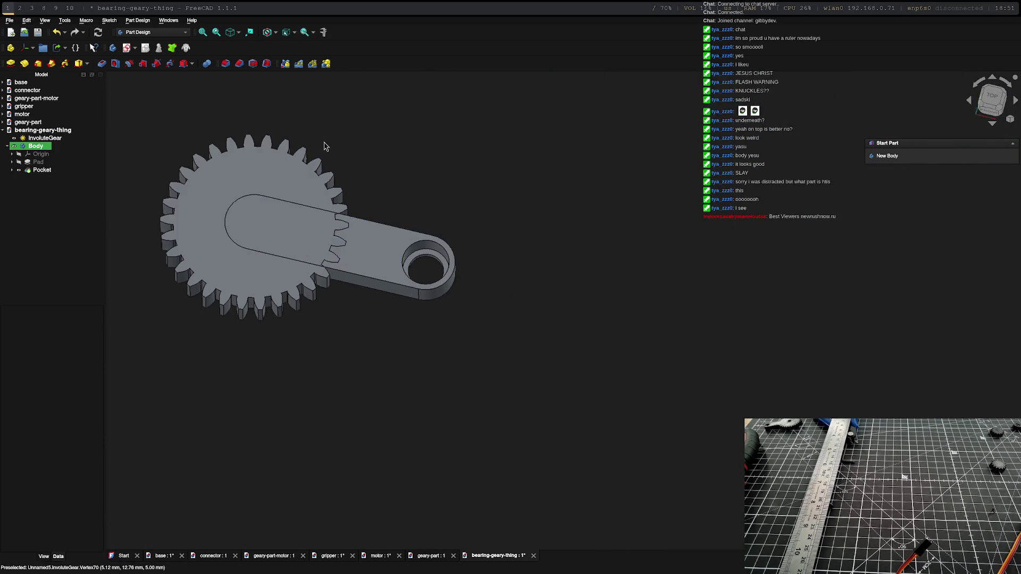
# Step: Select both InvoluteGear and the arm Body, then switch to the Part workbench
pyautogui.click(337, 228)
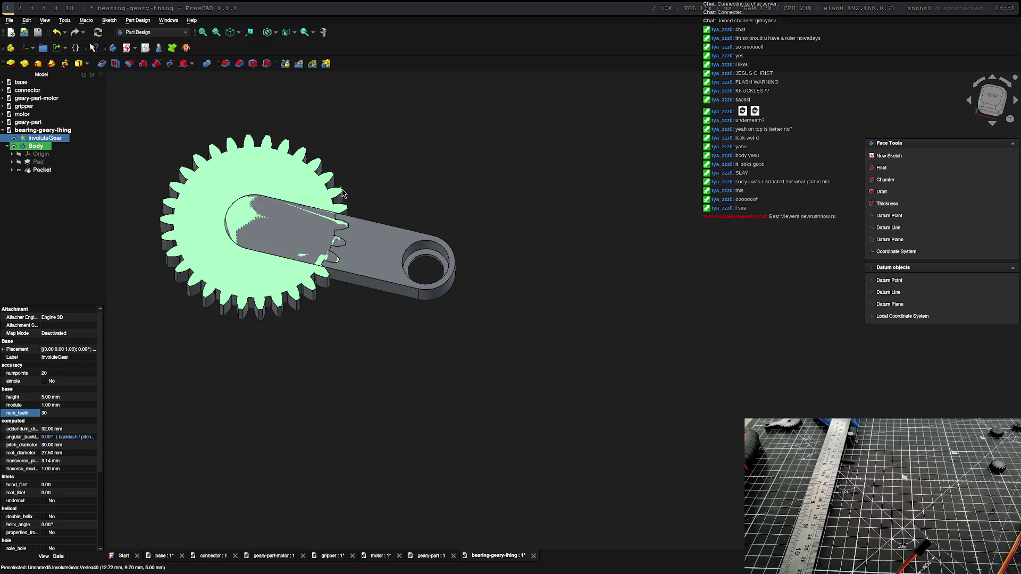
pyautogui.click(346, 130)
pyautogui.click(47, 147)
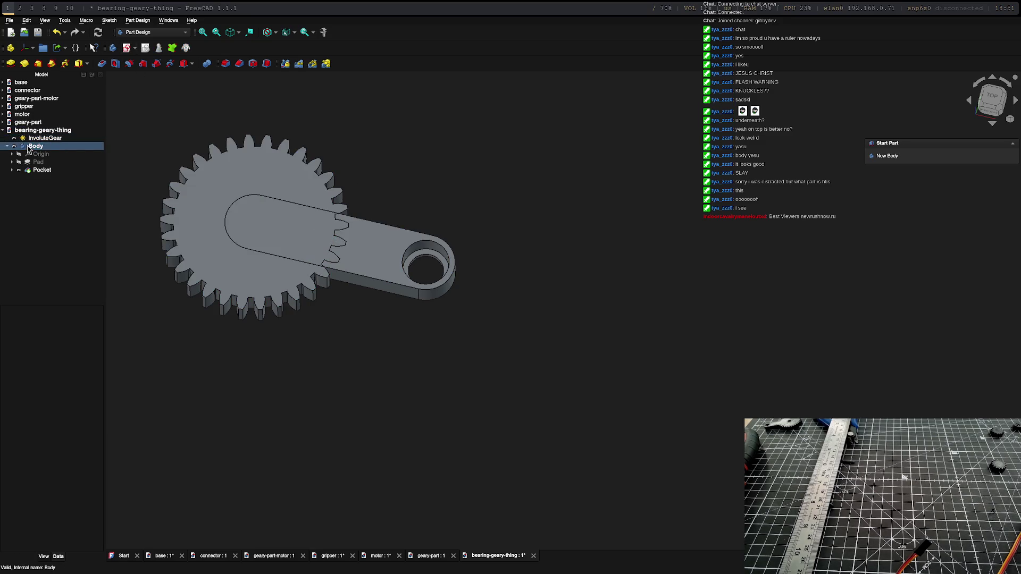
pyautogui.keyDown('ctrl'); pyautogui.click(45, 138); pyautogui.keyUp('ctrl')
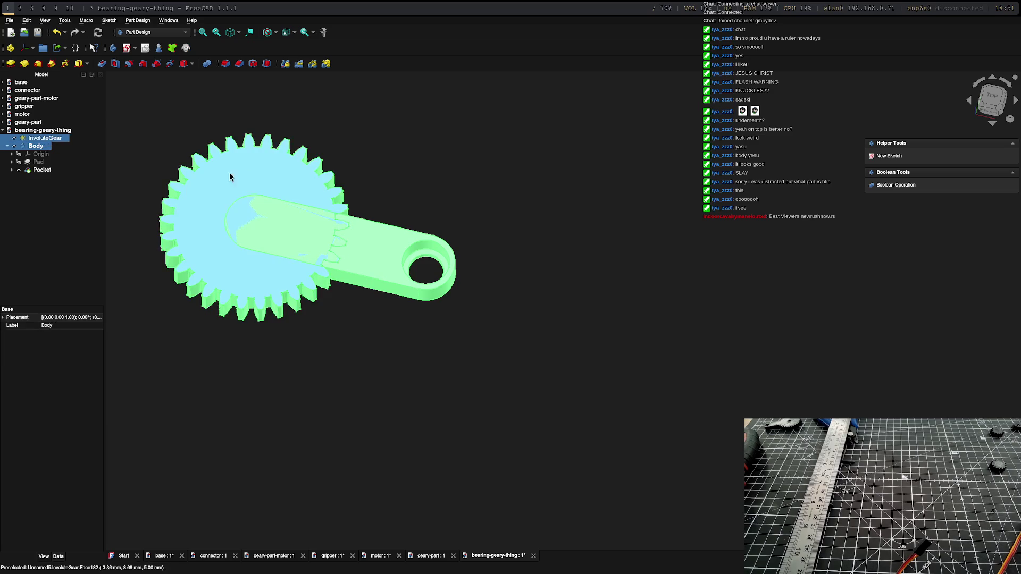
pyautogui.keyDown('ctrl'); pyautogui.click(43, 139); pyautogui.keyUp('ctrl')
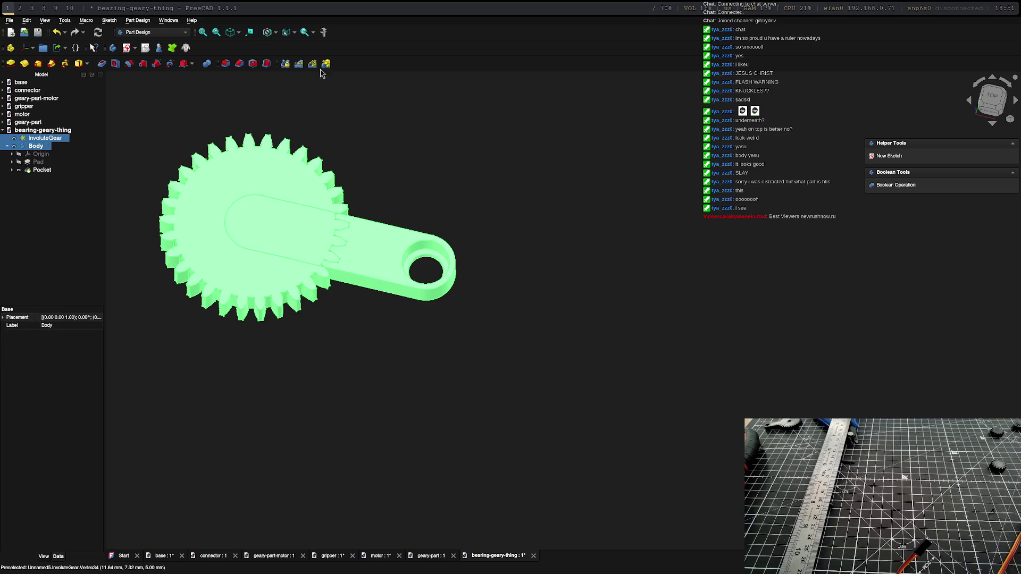
pyautogui.click(155, 32)
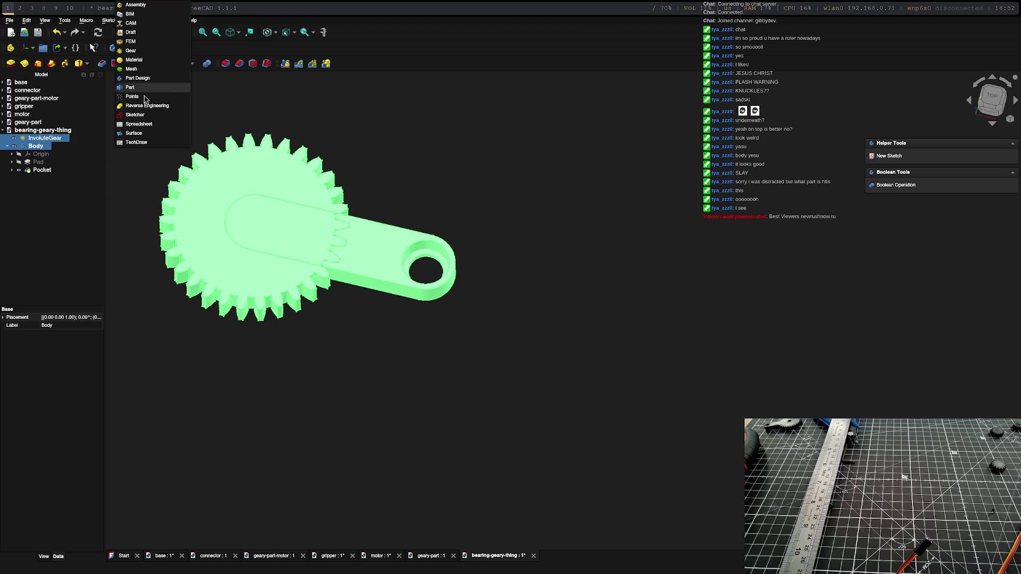
pyautogui.click(156, 88)
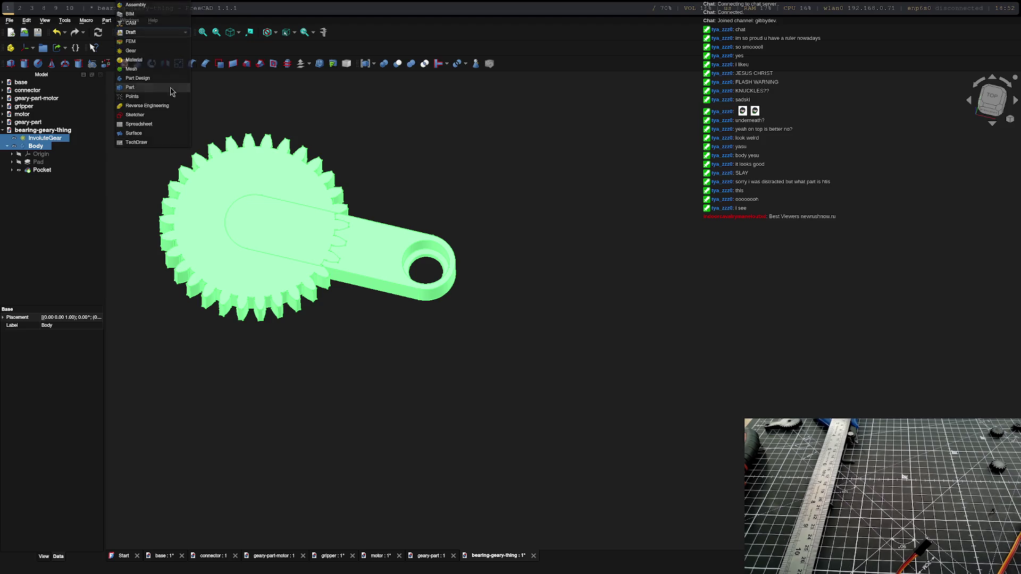
# Step: Apply a Union boolean operation to merge them into one Fusion solid
pyautogui.click(385, 66)
pyautogui.click(968, 145)
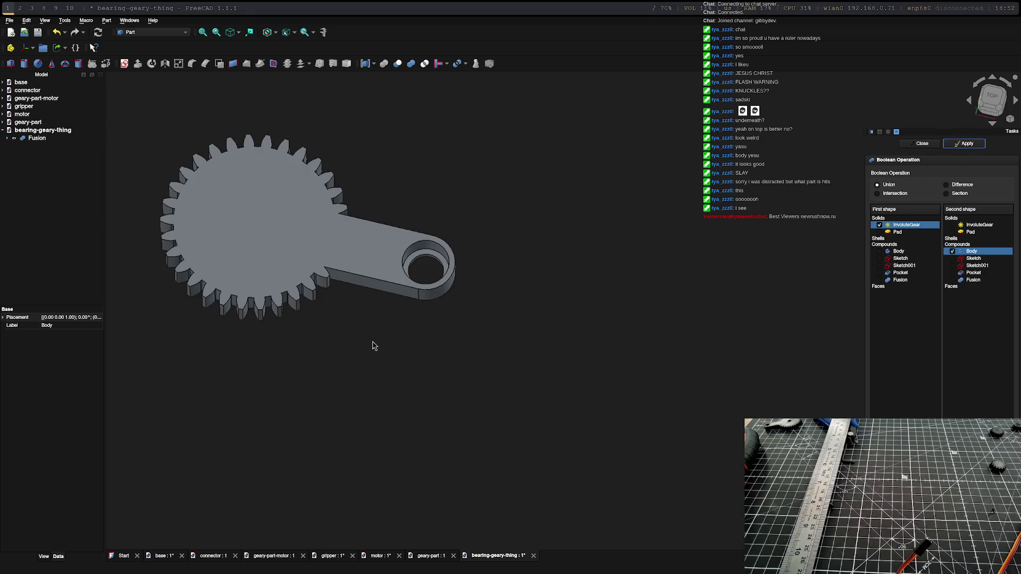
pyautogui.click(275, 218)
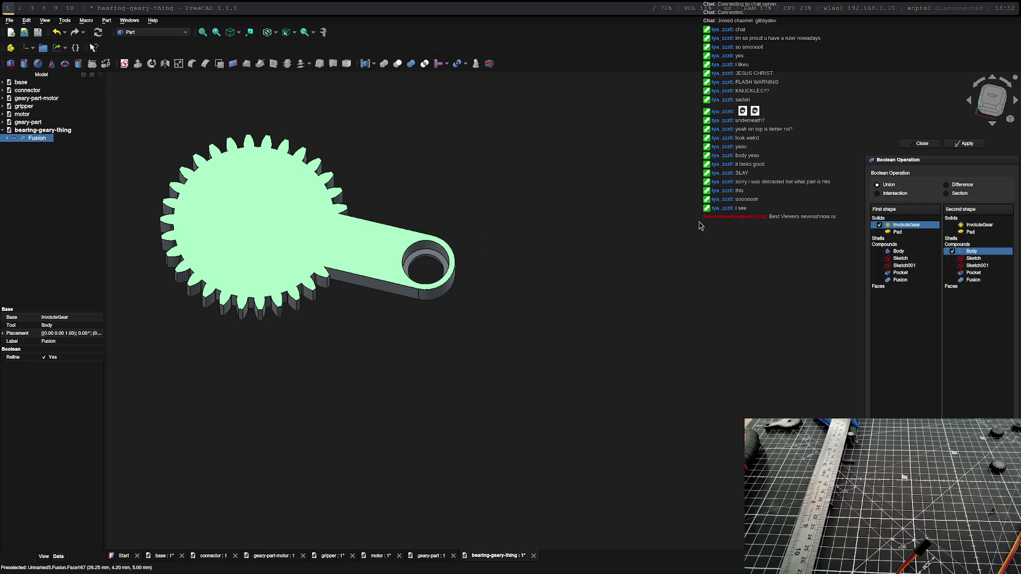
pyautogui.click(922, 143)
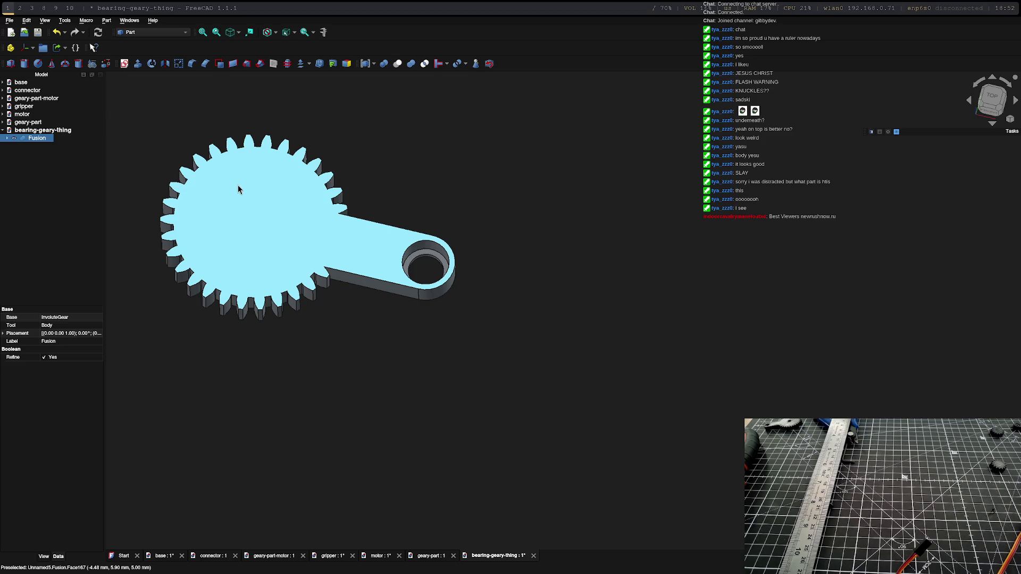
pyautogui.click(153, 34)
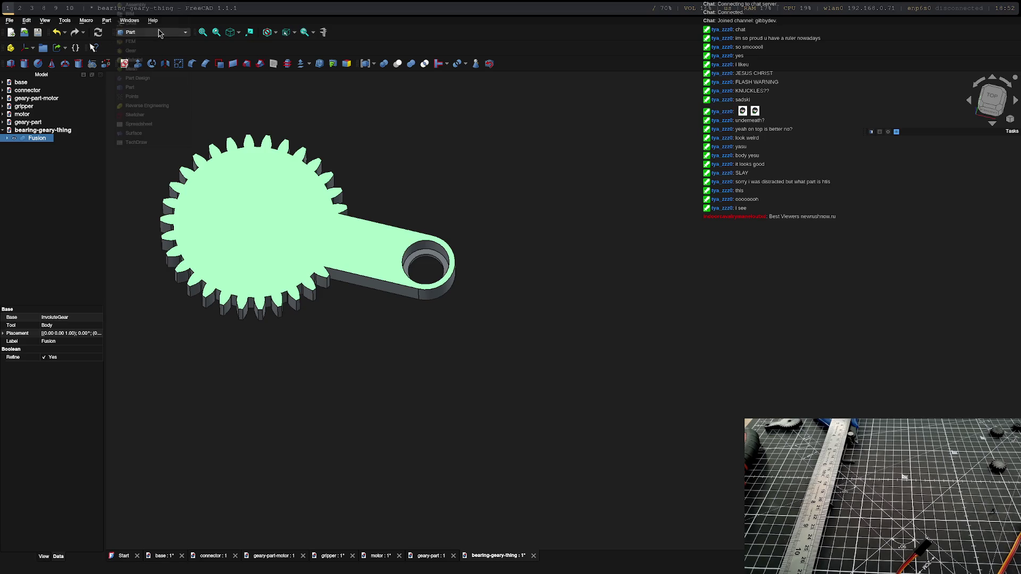
# Step: In Part Design, sketch on the gear's top face as an independent copy and begin an origin-centred circle
pyautogui.click(152, 78)
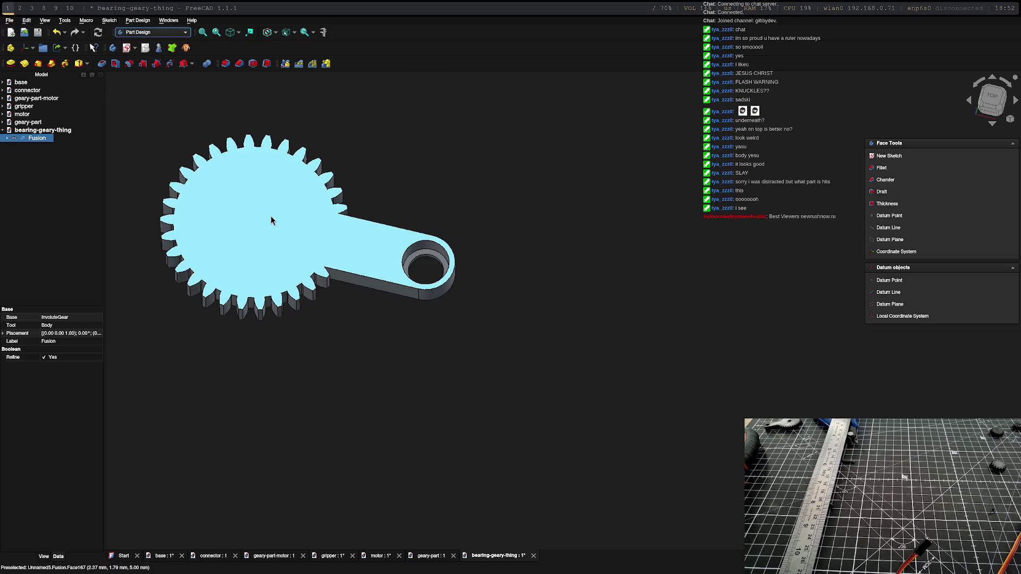
pyautogui.click(251, 215)
pyautogui.click(250, 214)
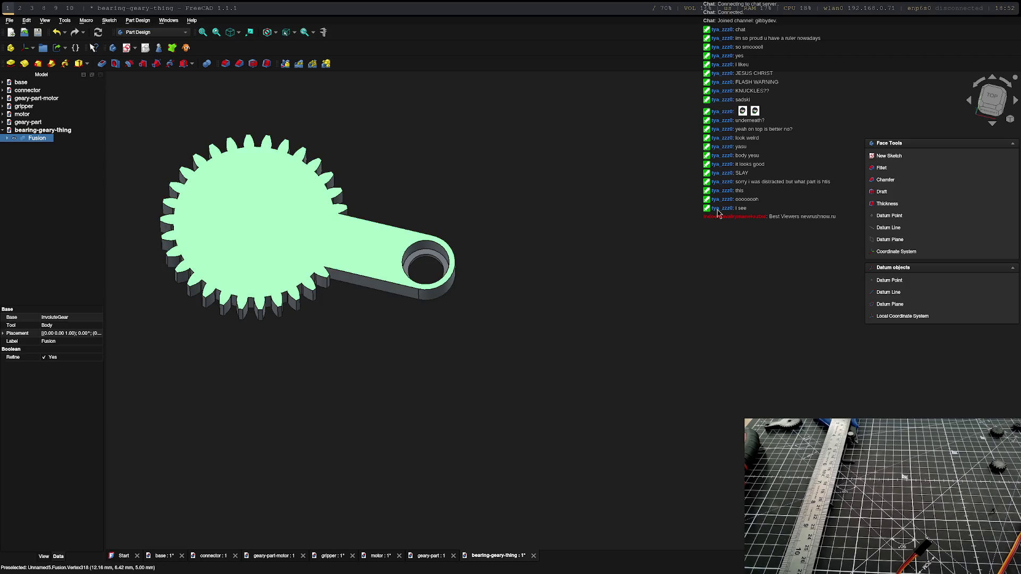
pyautogui.click(900, 160)
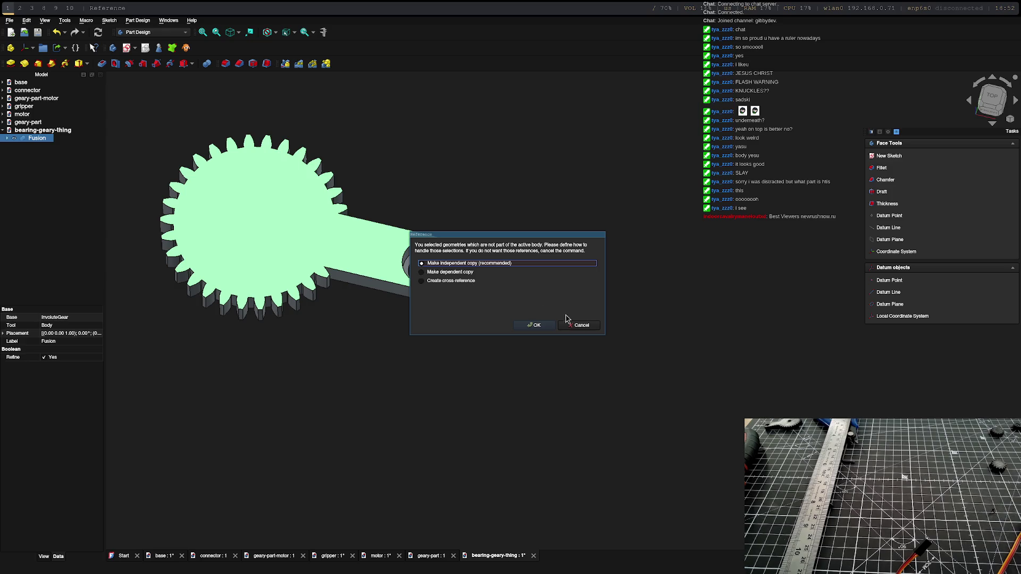
pyautogui.click(535, 326)
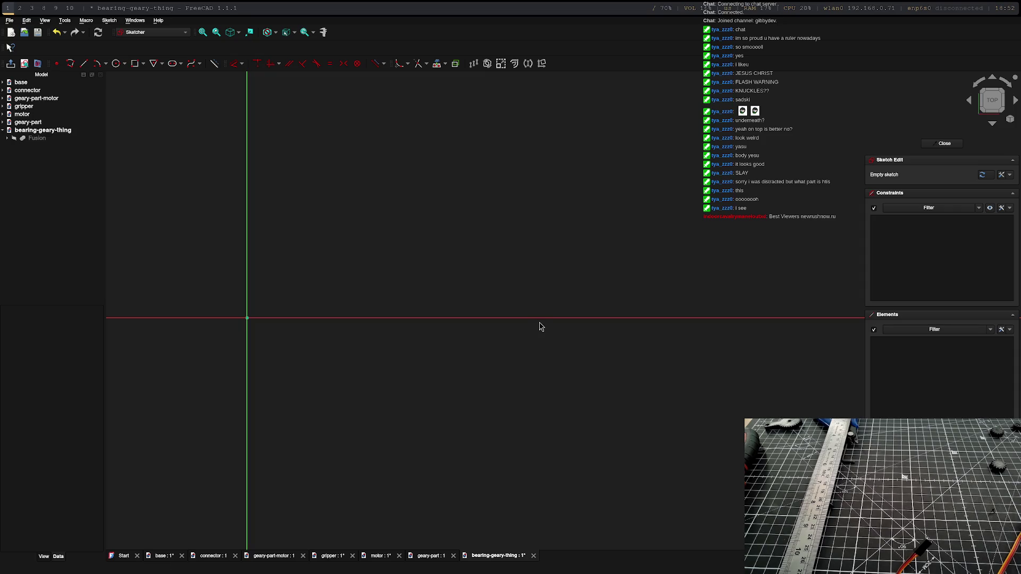
pyautogui.click(115, 63)
pyautogui.click(246, 318)
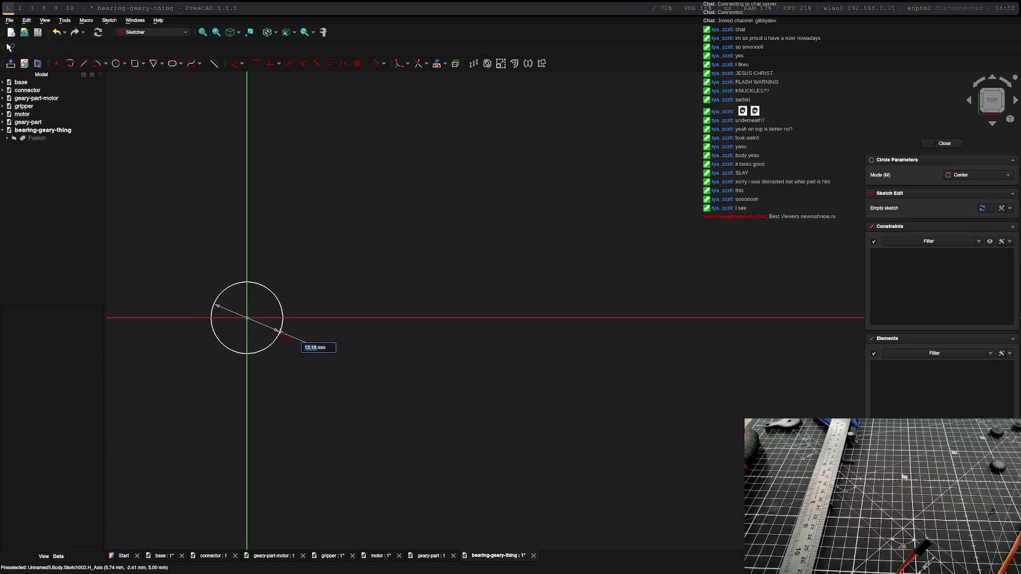